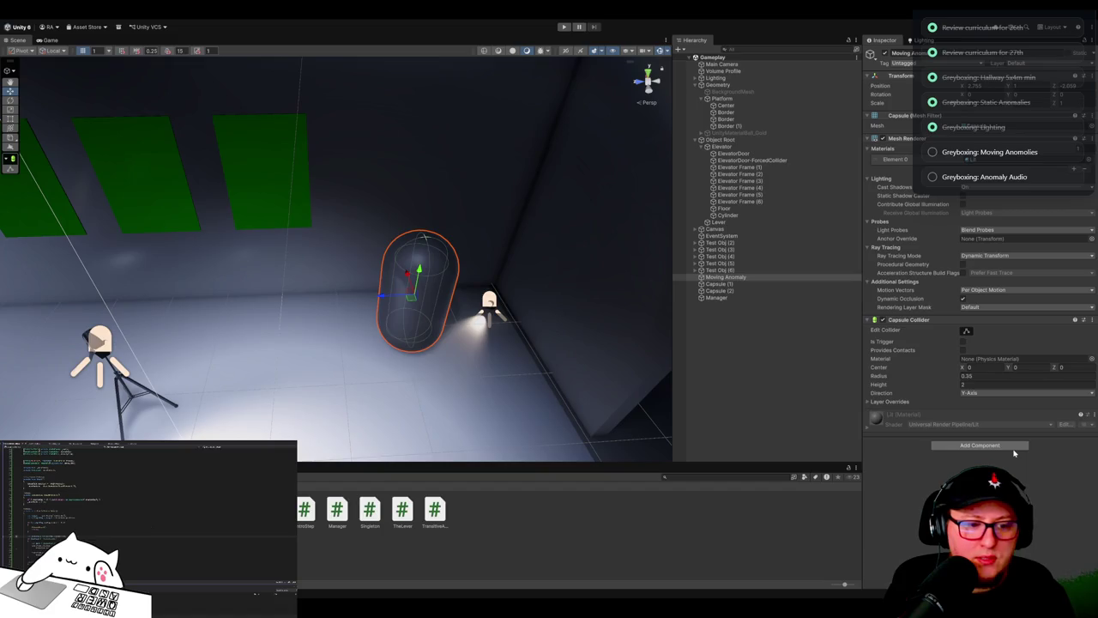
Step: Add the TransitiveAnomaly script as a component on the Moving Anomaly capsule
left_click_drag(1014, 453, 1008, 442)
left_click(997, 426)
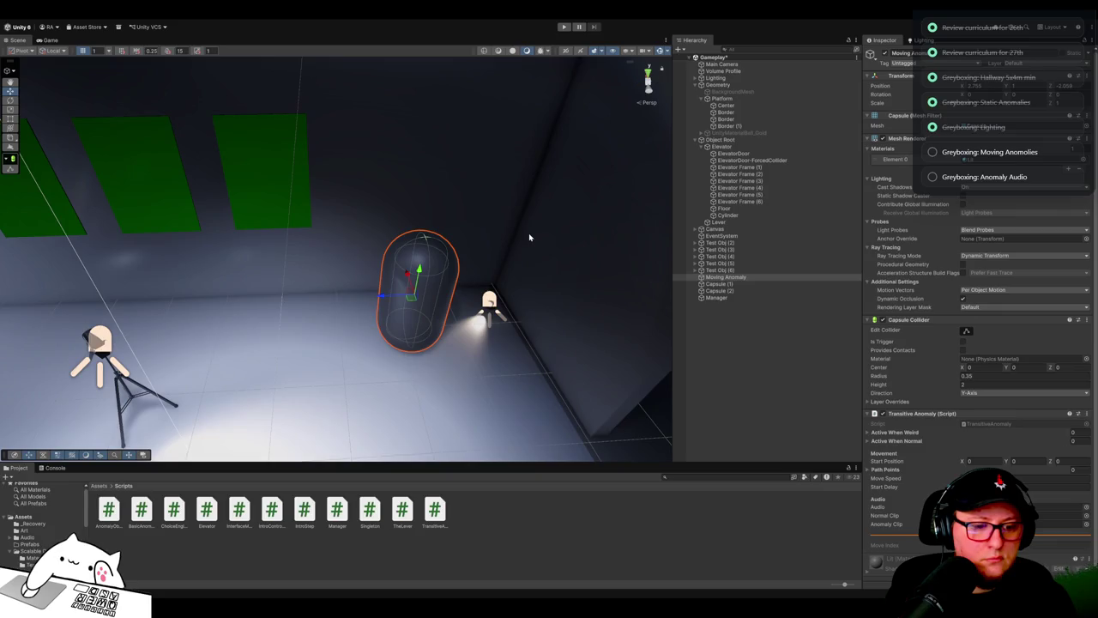
Step: Delete the extra capsules Capsule (2) and Capsule (1) from the scene
left_click(529, 232)
left_click(417, 296)
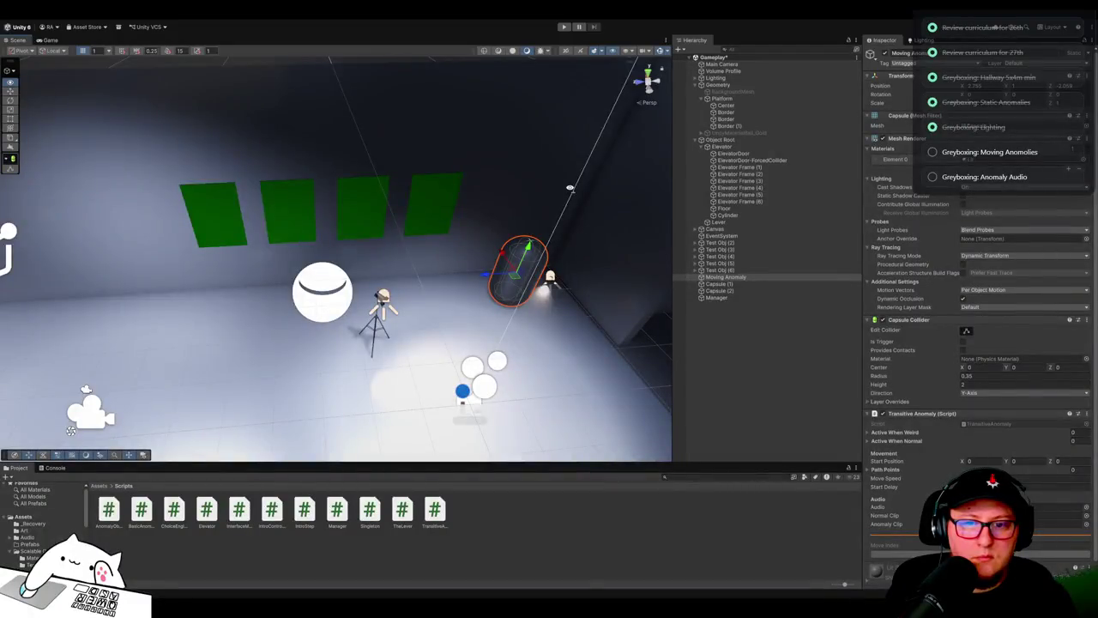
scroll(549, 189, "down", 5)
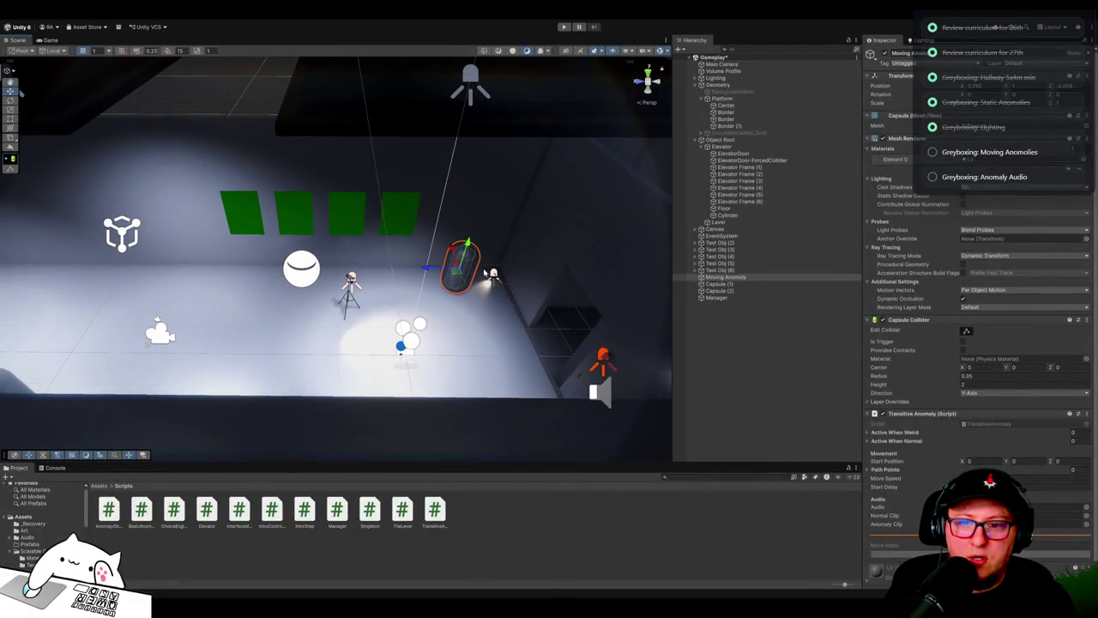
left_click_drag(486, 273, 481, 264, "alt")
left_click_drag(205, 274, 289, 292, "alt")
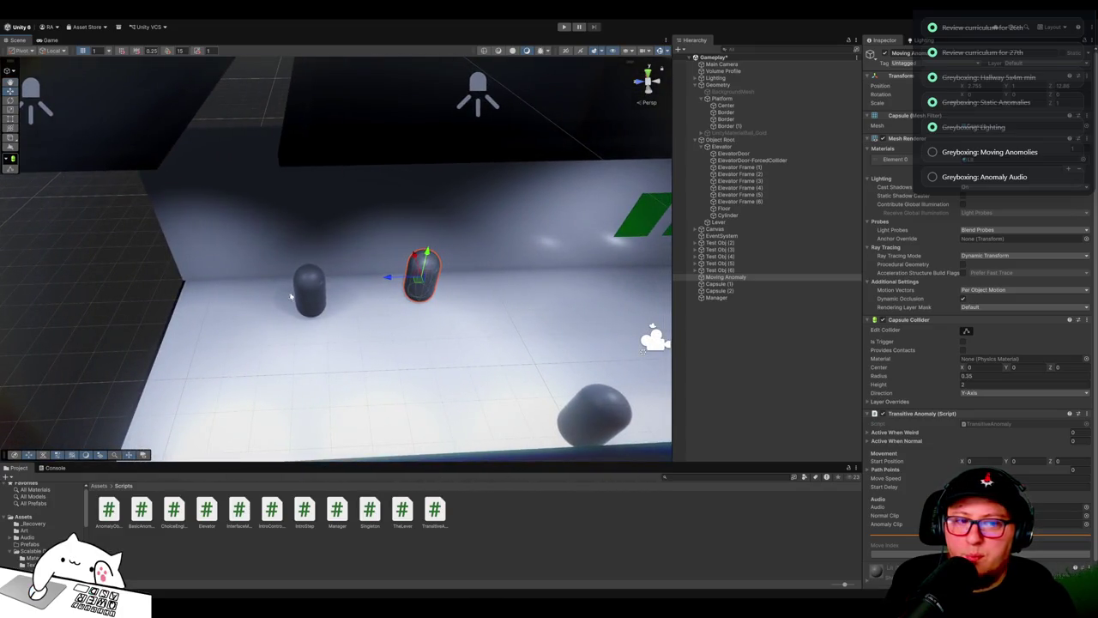
left_click(305, 292)
key("Delete")
left_click(598, 422)
key("Delete")
Step: Move the Moving Anomaly capsule left along X, undoing the accidental rotation so it stays upright
left_click(406, 286)
mouse_move(388, 280)
left_mouse_down()
mouse_move(172, 284)
mouse_move(188, 314)
mouse_move(268, 308)
mouse_move(370, 277)
mouse_move(406, 239)
left_mouse_up()
key("e")
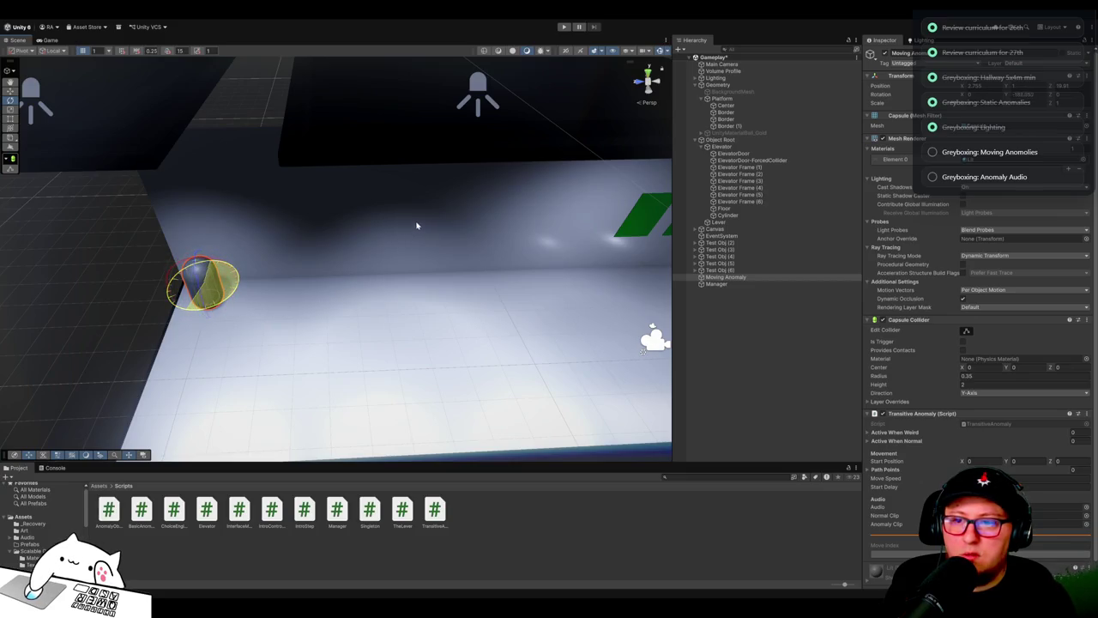
key("ctrl+z")
key("w")
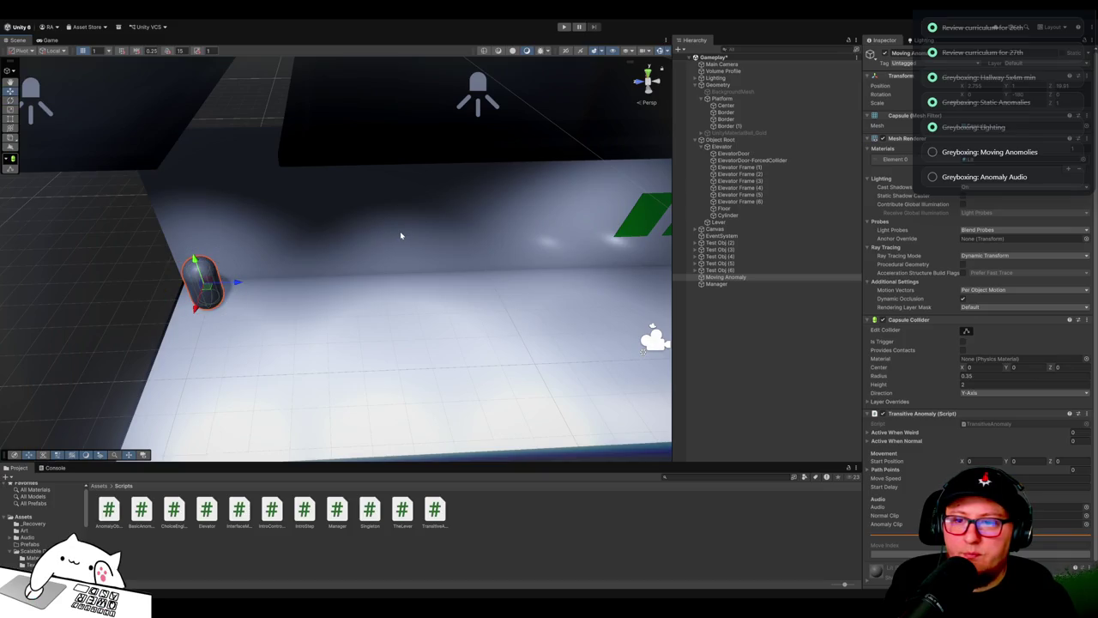
key("x")
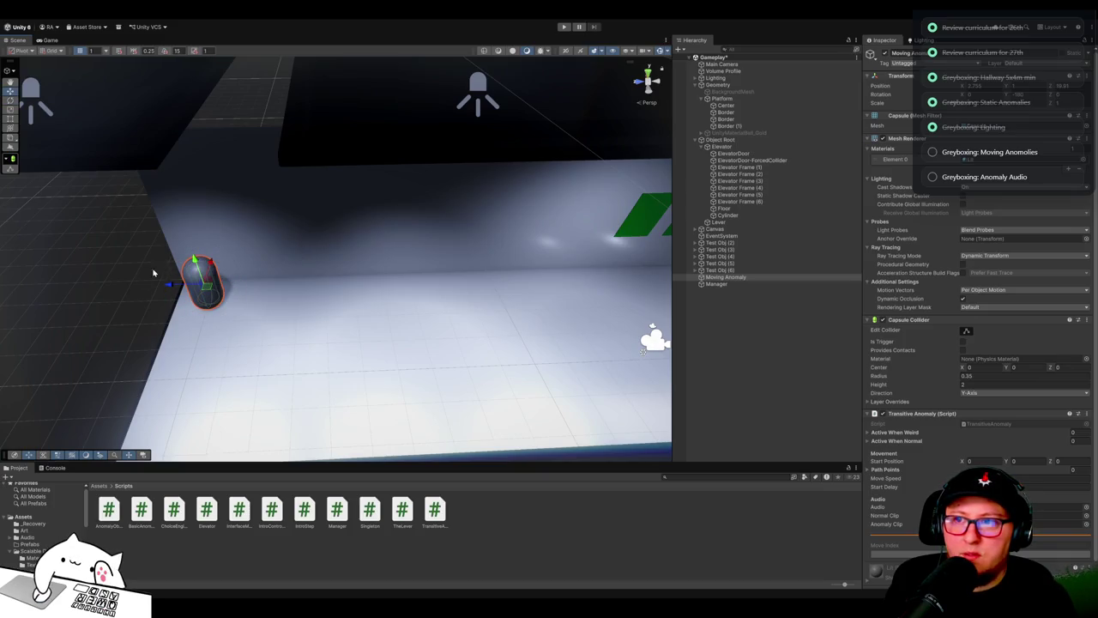
key("x")
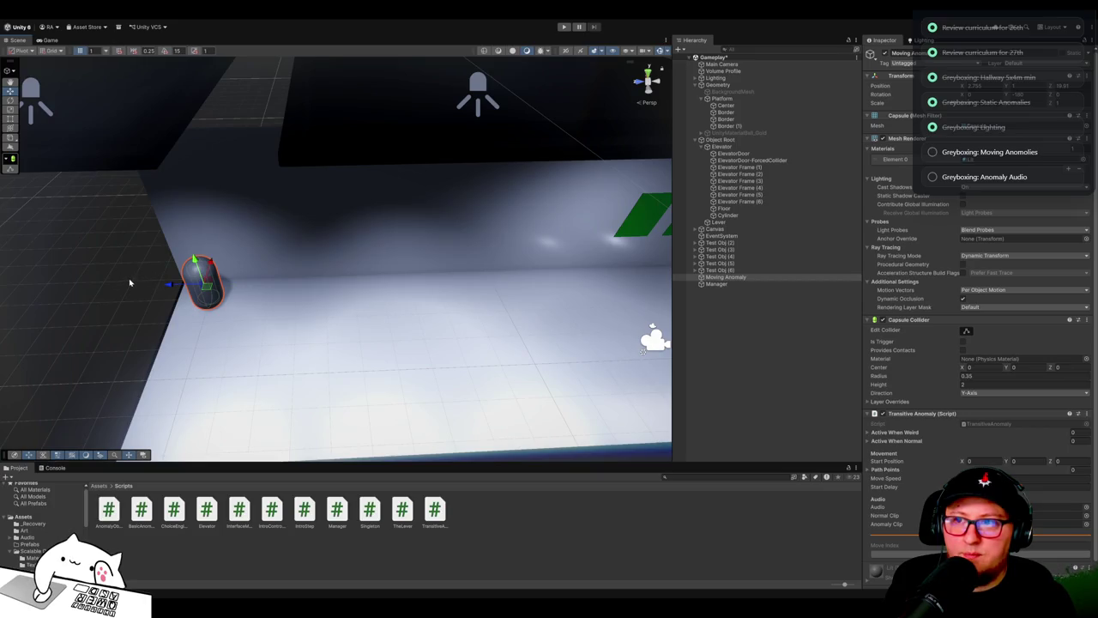
key("x")
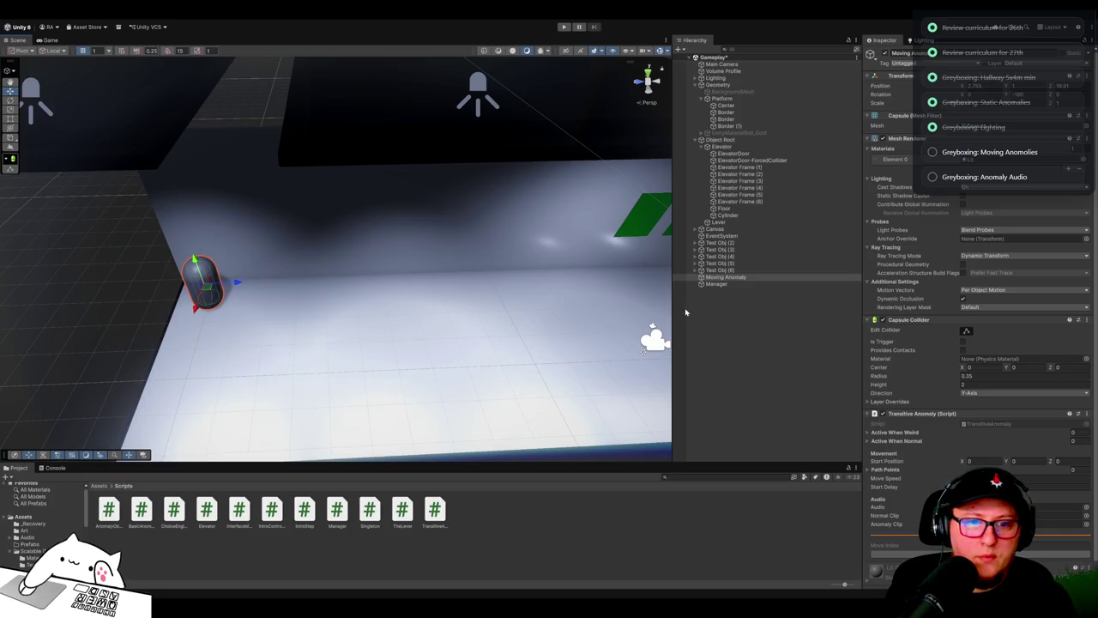
scroll(978, 343, "down", 1)
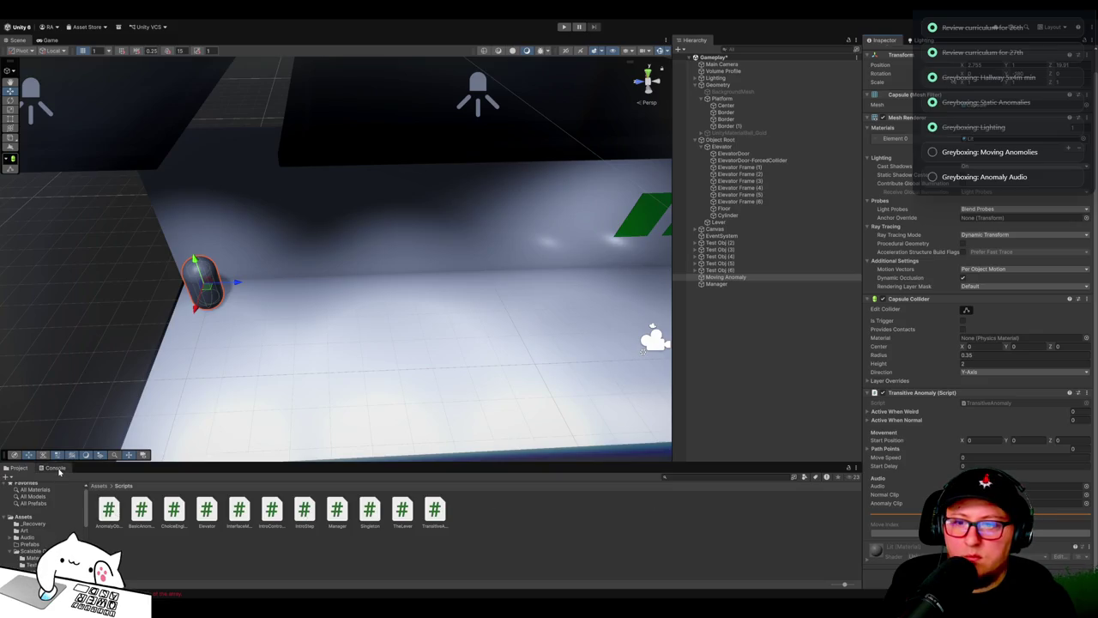
Step: Open TransitiveAnomaly.cs at the IndexOutOfRange error listed in the Console
left_click(56, 469)
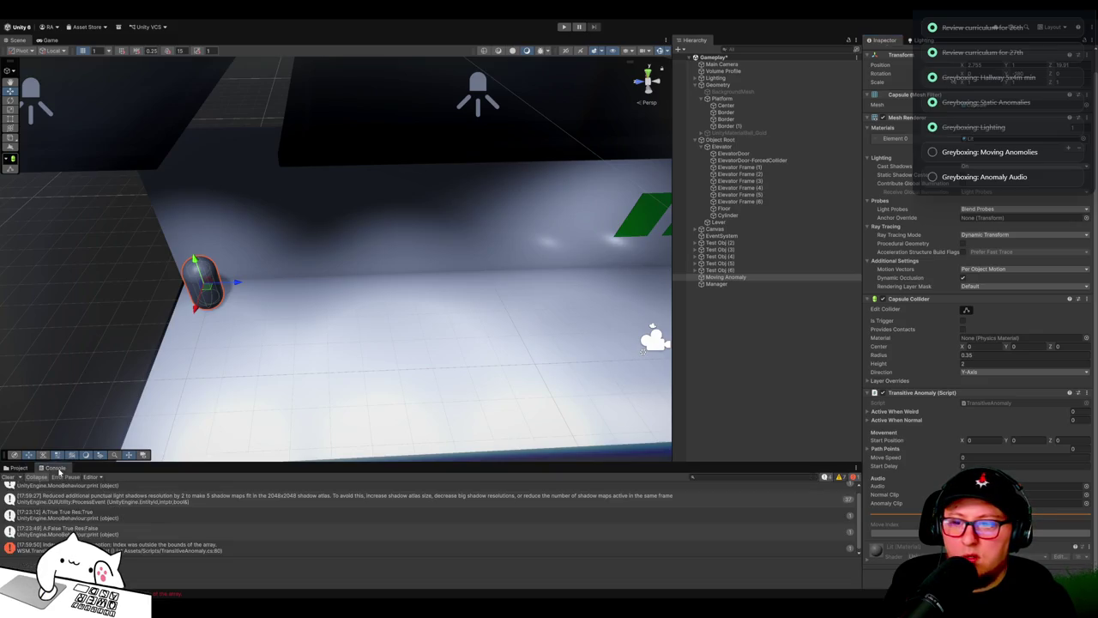
double_click(144, 551)
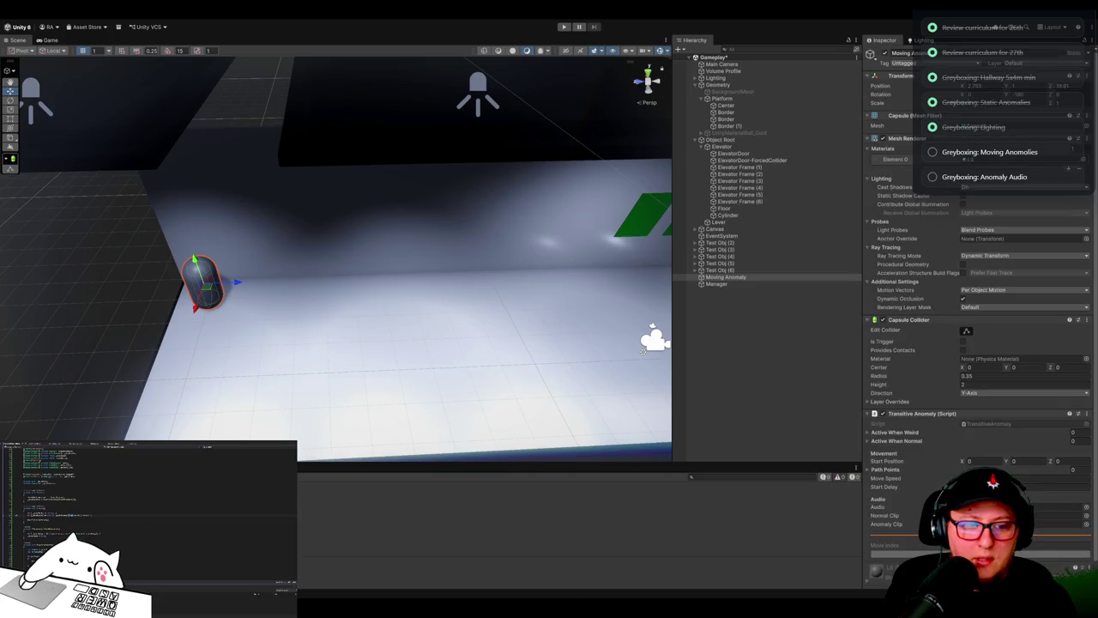
Step: Expand the Path Points list and slide the capsule to the middle of the floor
left_click(872, 470)
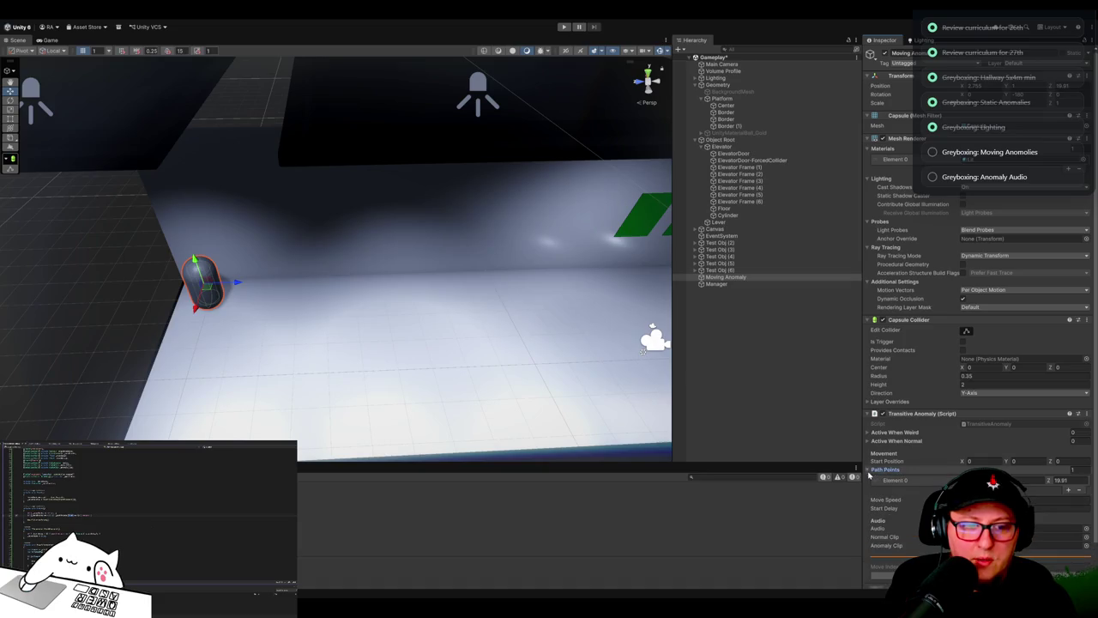
scroll(472, 365, "down", 5)
mouse_move(195, 277)
left_mouse_down()
mouse_move(491, 288)
mouse_move(481, 288)
left_mouse_up()
key("e")
mouse_move(509, 347)
left_mouse_down()
mouse_move(336, 302)
mouse_move(285, 321)
left_mouse_up()
key("w")
left_click_drag(341, 295, 477, 340)
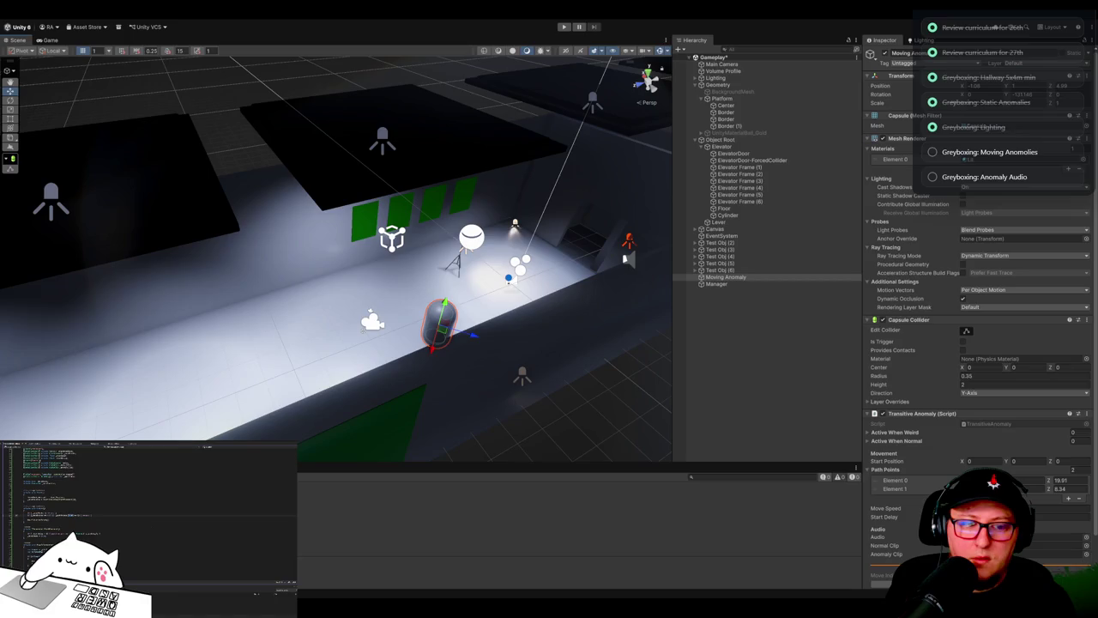
Step: Add a third path point, then remove that extra entry again
left_click(1067, 498)
mouse_move(618, 404)
left_mouse_down()
mouse_move(464, 338)
mouse_move(416, 339)
mouse_move(469, 316)
left_mouse_up()
key("e")
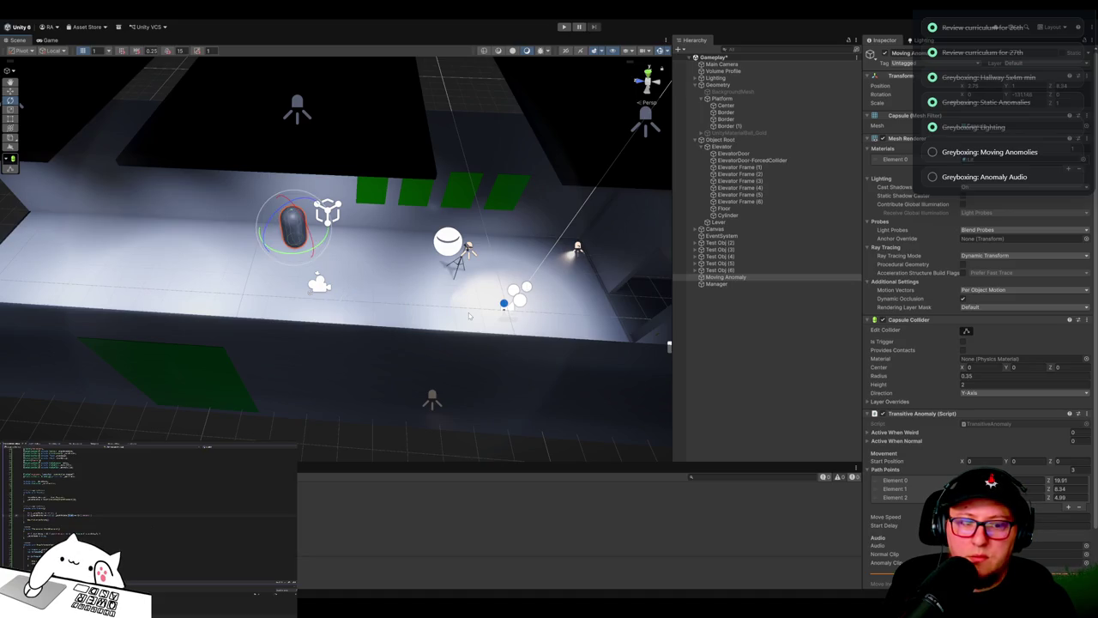
left_click(911, 497)
key("Delete")
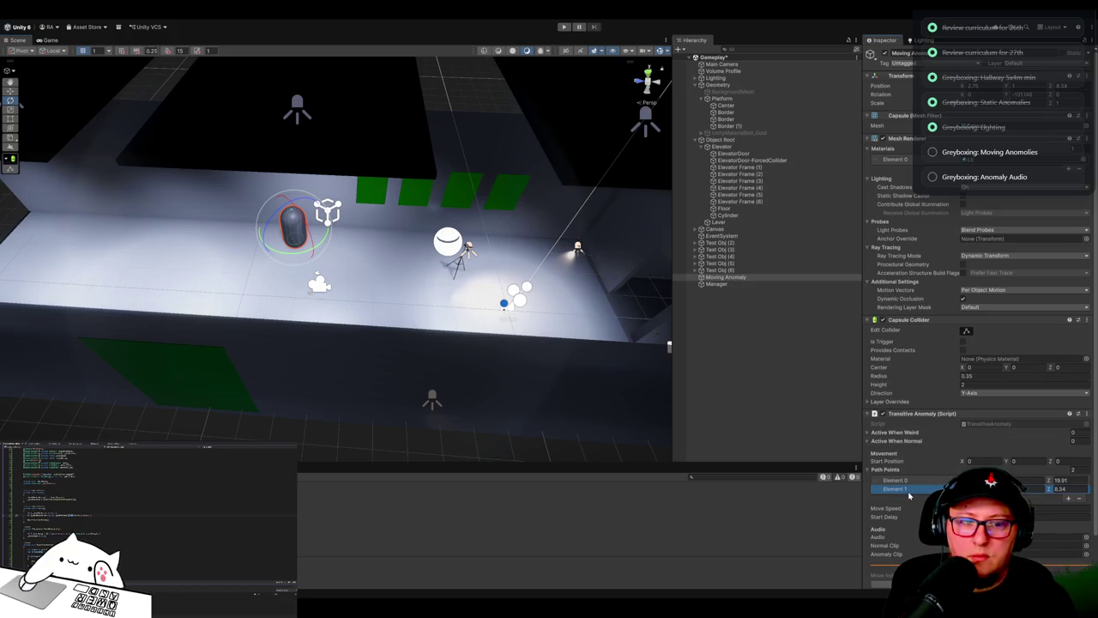
Step: Move the capsule onto the green floor area, add a third path point, and start Play mode
mouse_move(386, 275)
left_mouse_down()
mouse_move(360, 266)
mouse_move(411, 257)
mouse_move(400, 268)
left_mouse_up()
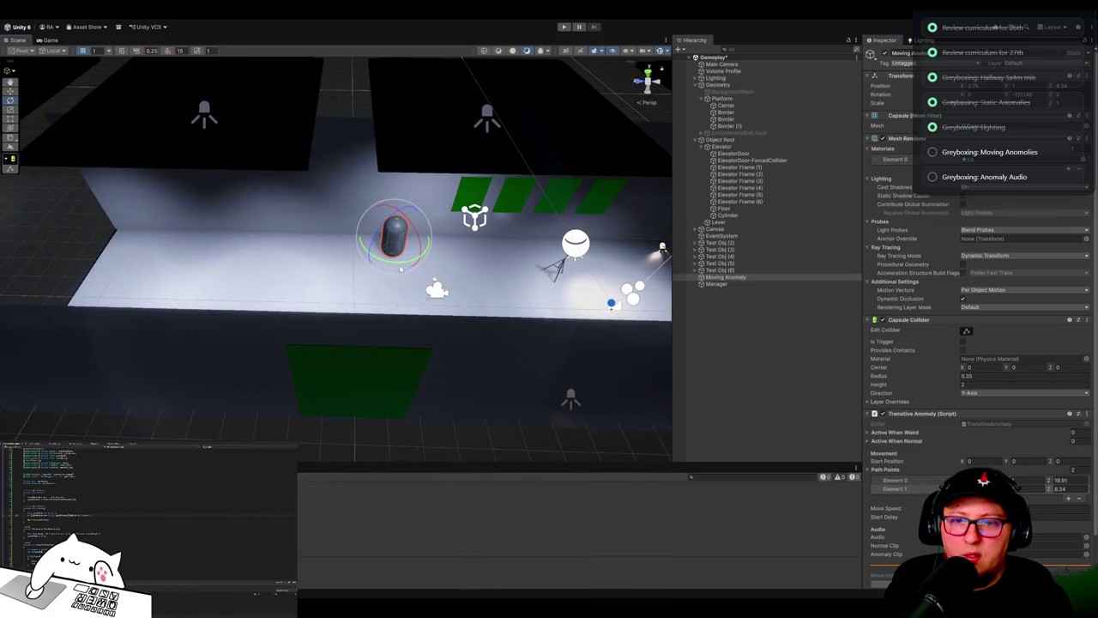
key("w")
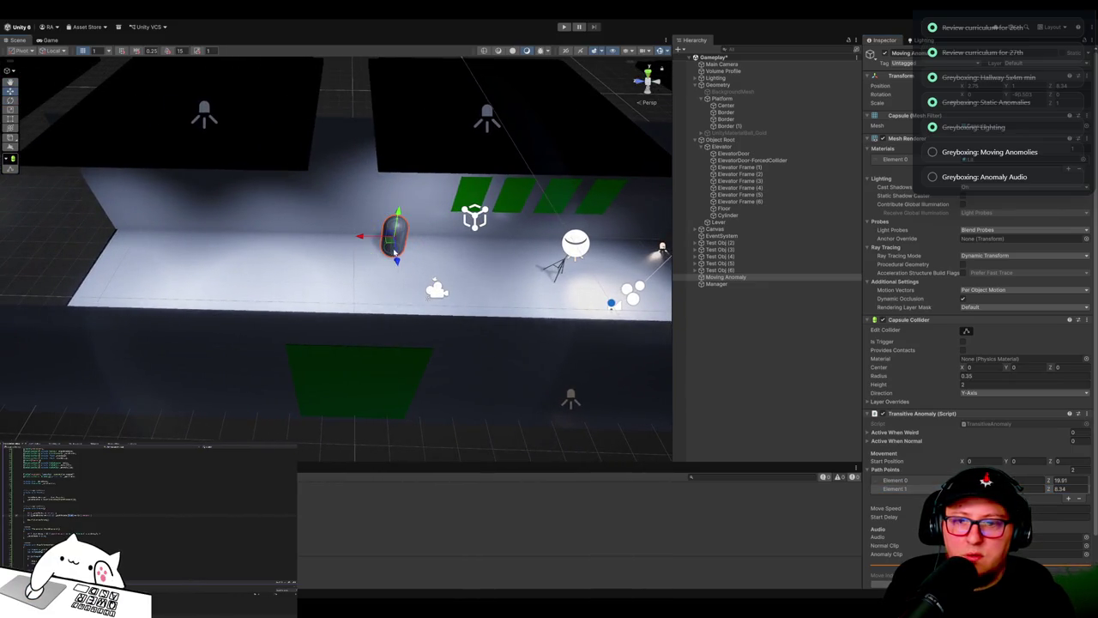
mouse_move(395, 251)
left_mouse_down()
mouse_move(390, 426)
mouse_move(378, 439)
left_mouse_up()
left_click(1068, 498)
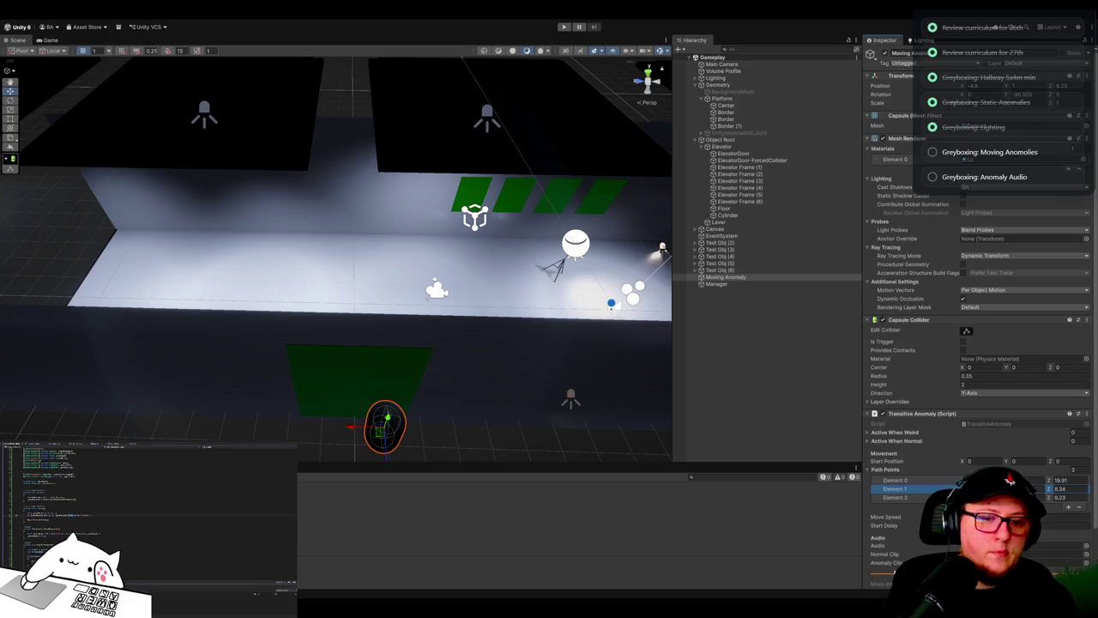
left_click(563, 27)
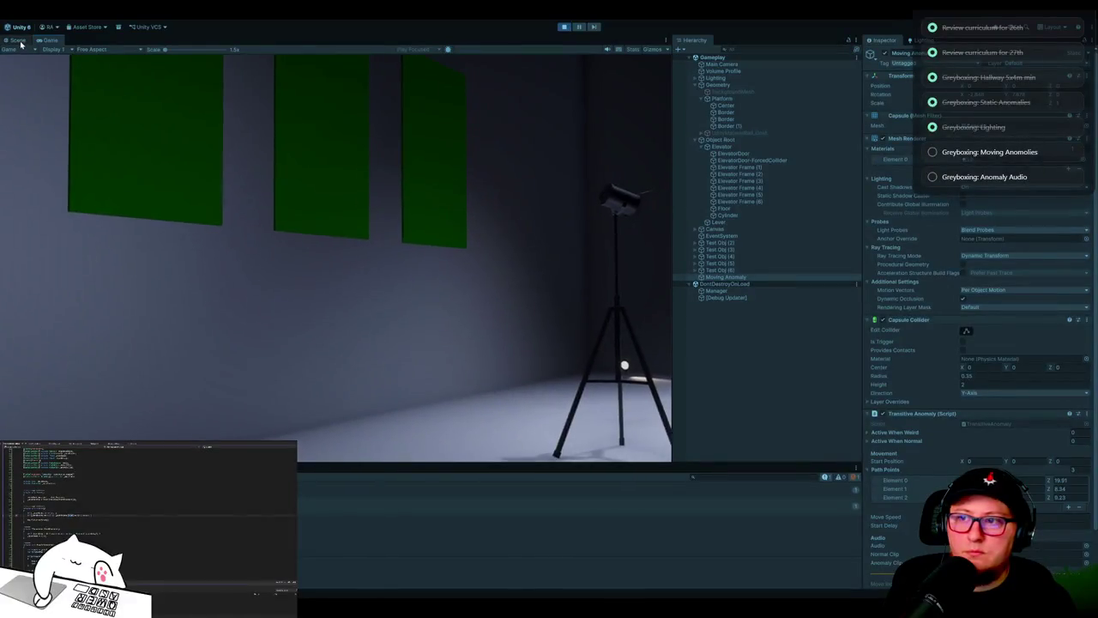
Step: Trace the console error to Manager, stop Play mode, and open its IntroController script
left_click(18, 40)
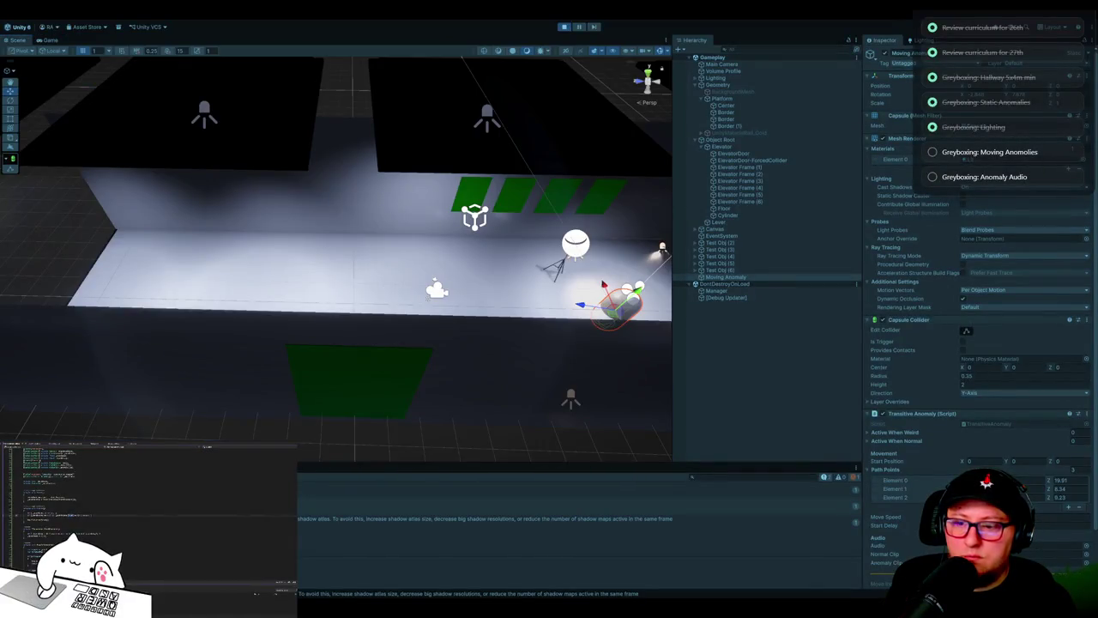
left_click(515, 506)
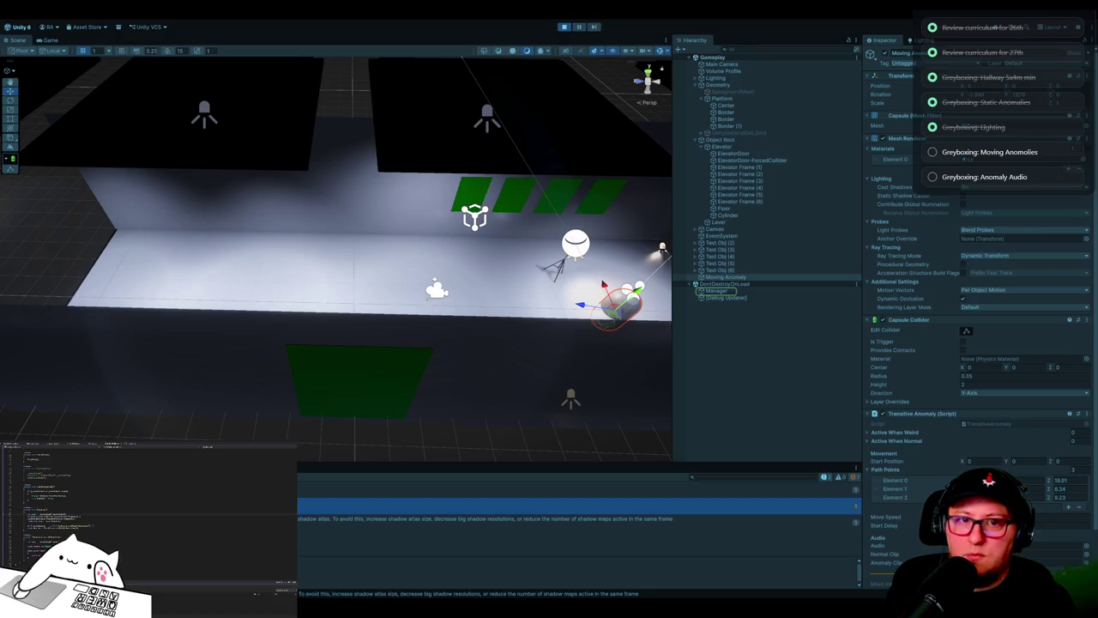
left_click(564, 26)
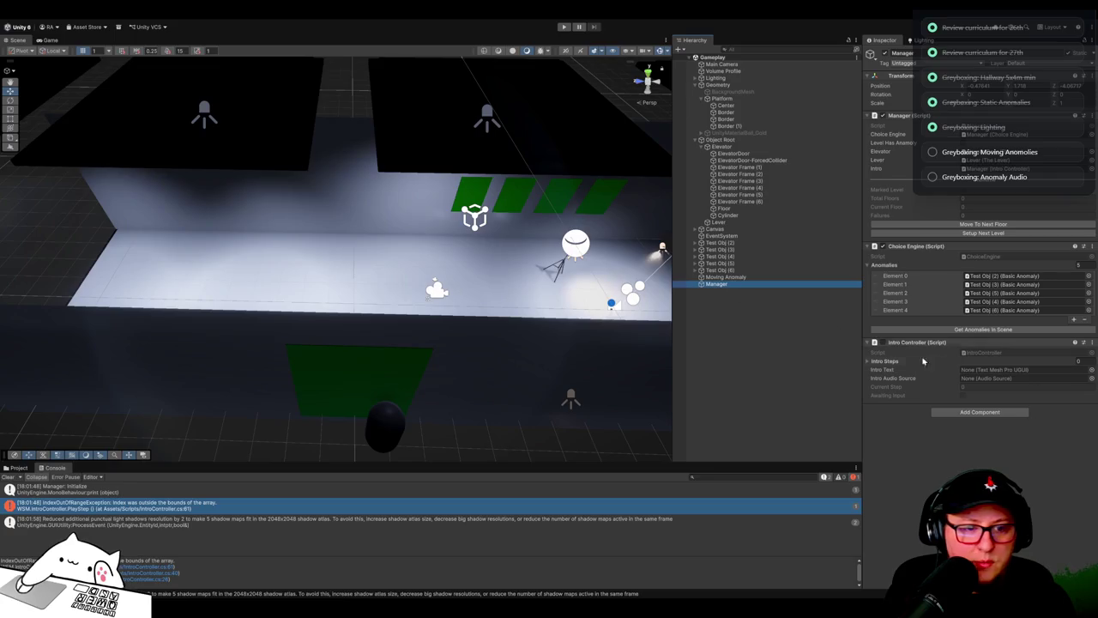
left_click(993, 359)
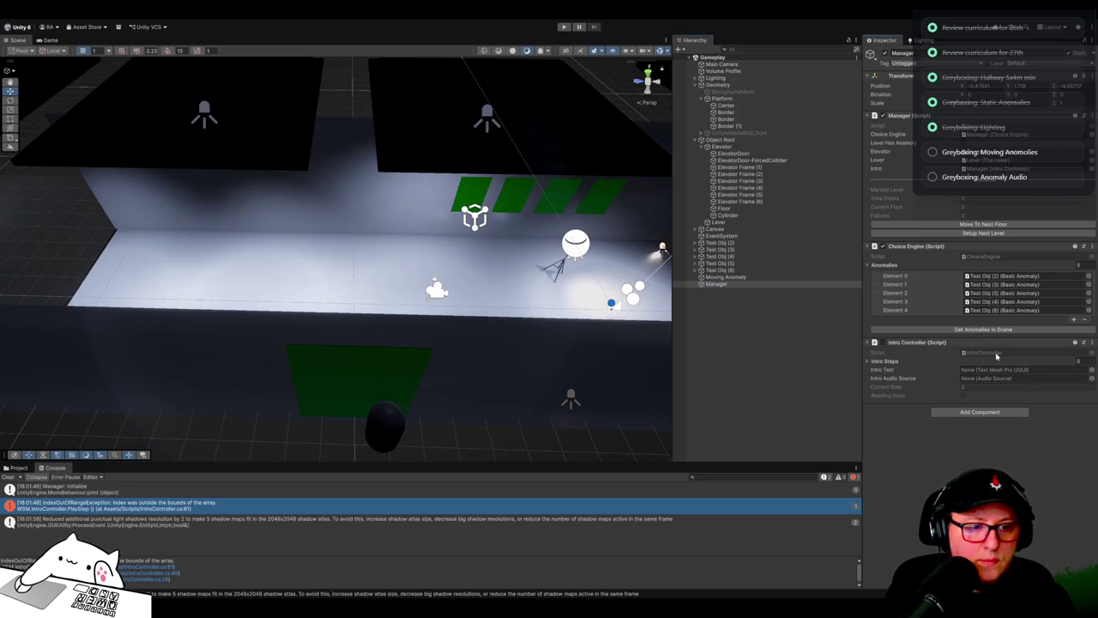
double_click(993, 352)
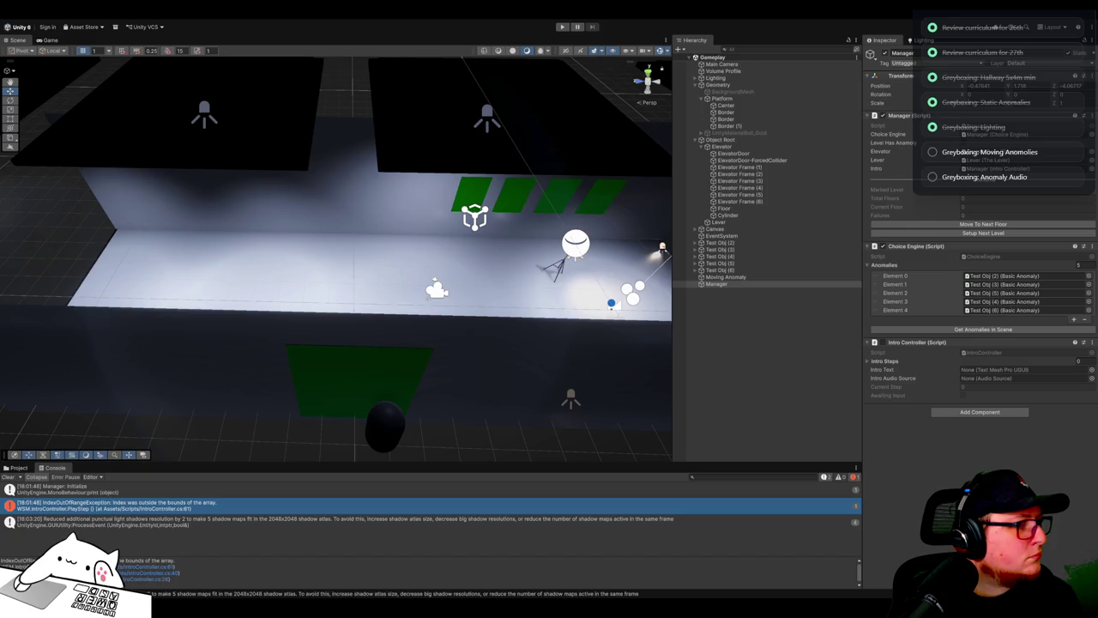
left_click(396, 290)
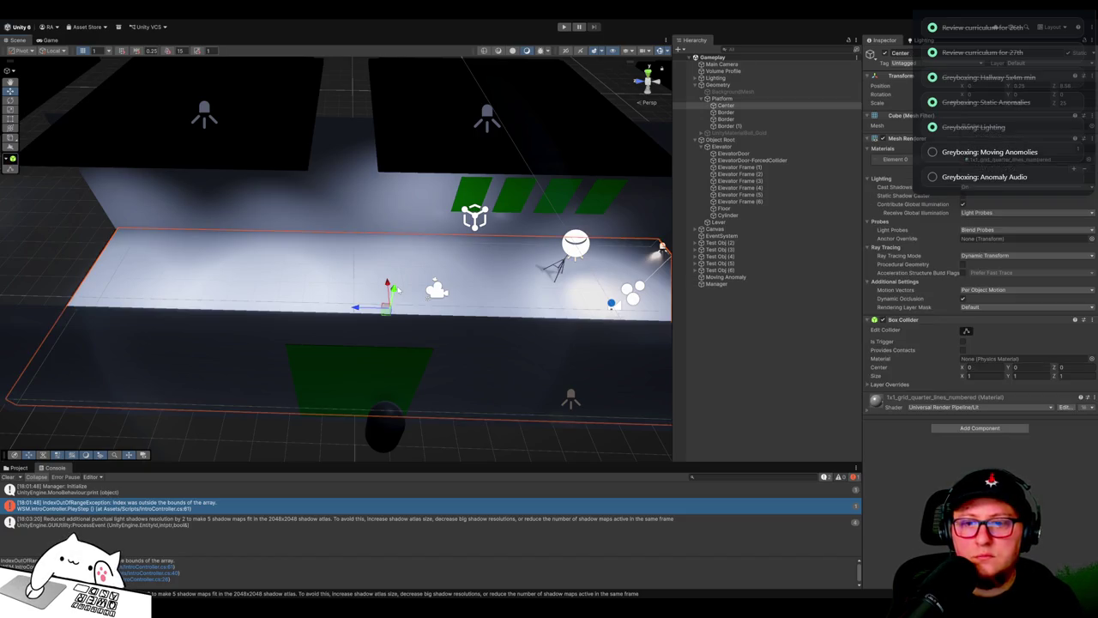
Step: Clear the Console, run the scene again, and select the Moving Anomaly capsule's Move Speed field
left_click(9, 476)
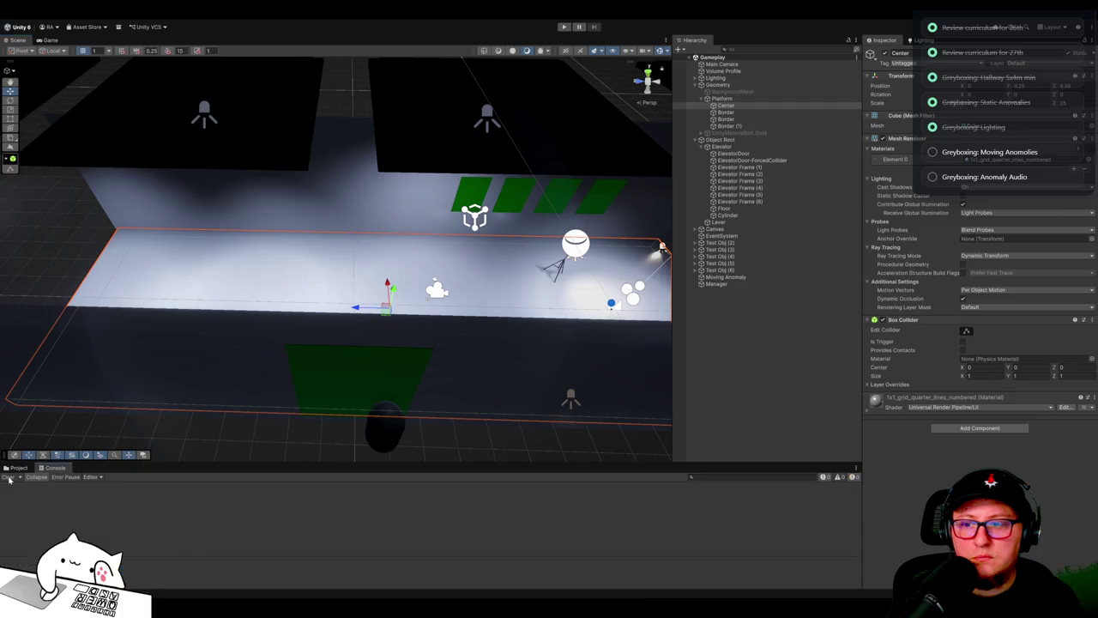
left_click(564, 27)
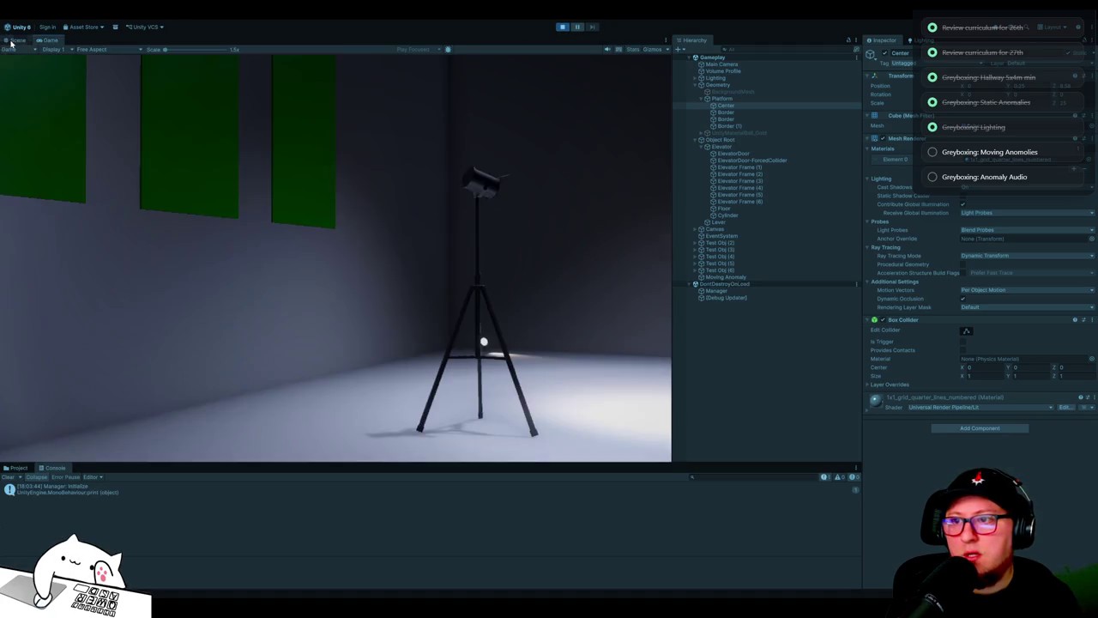
left_click(12, 41)
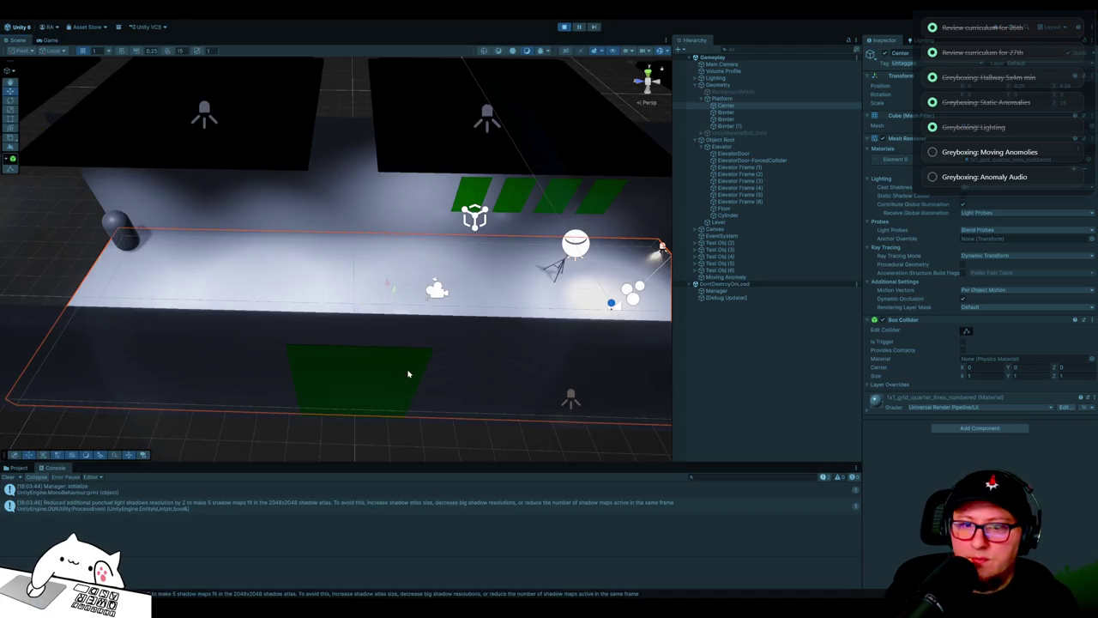
mouse_move(458, 361)
left_mouse_down()
mouse_move(458, 335)
mouse_move(569, 318)
mouse_move(565, 351)
left_mouse_up()
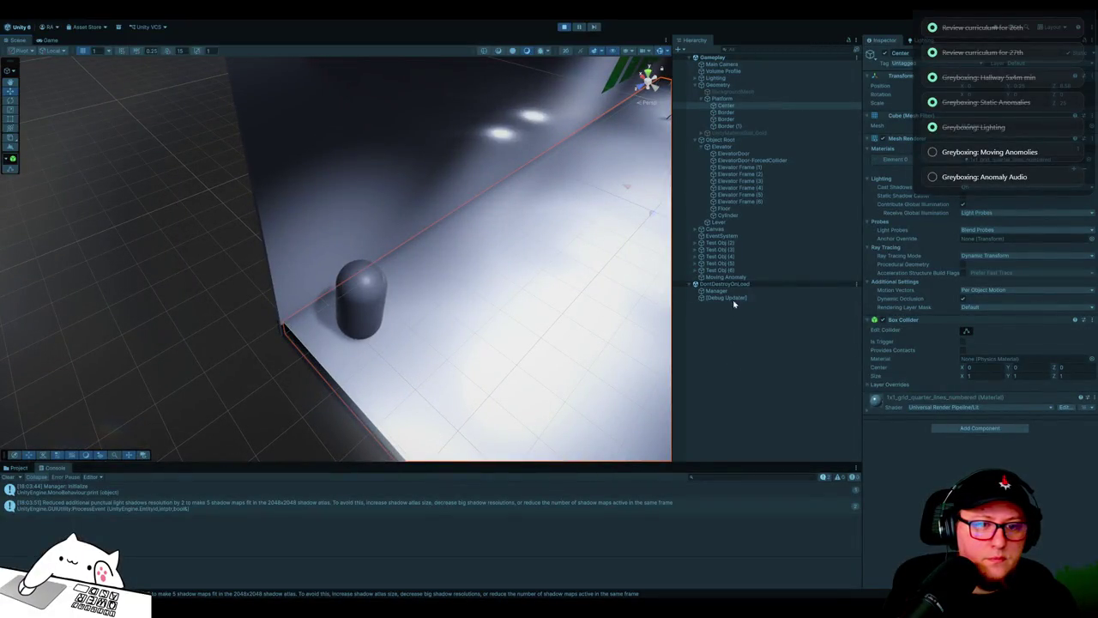
left_click(361, 296)
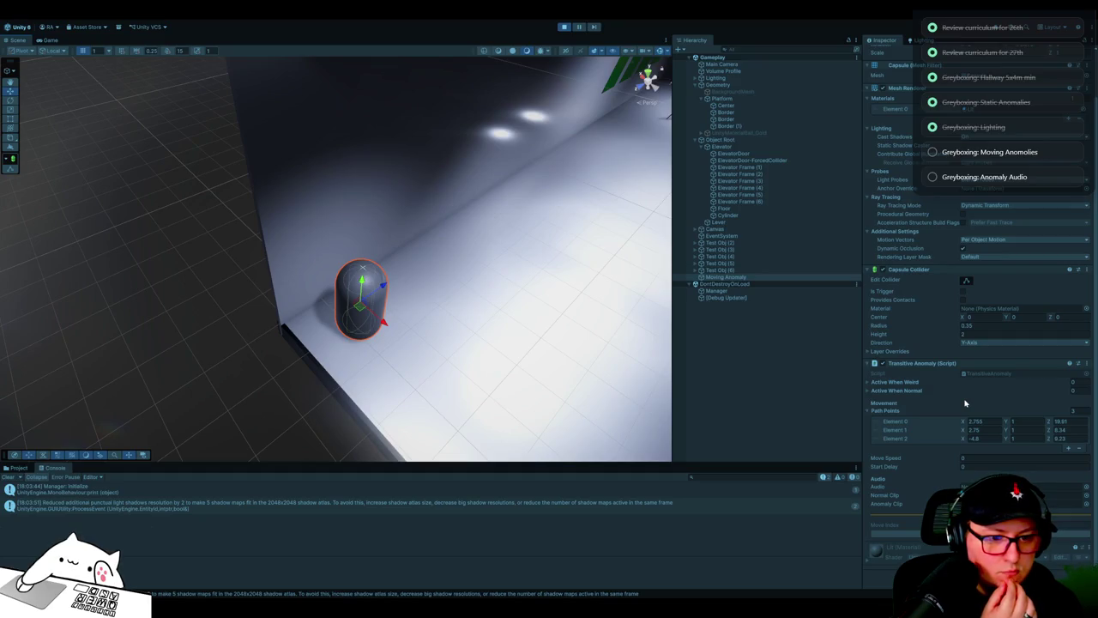
left_click(1018, 459)
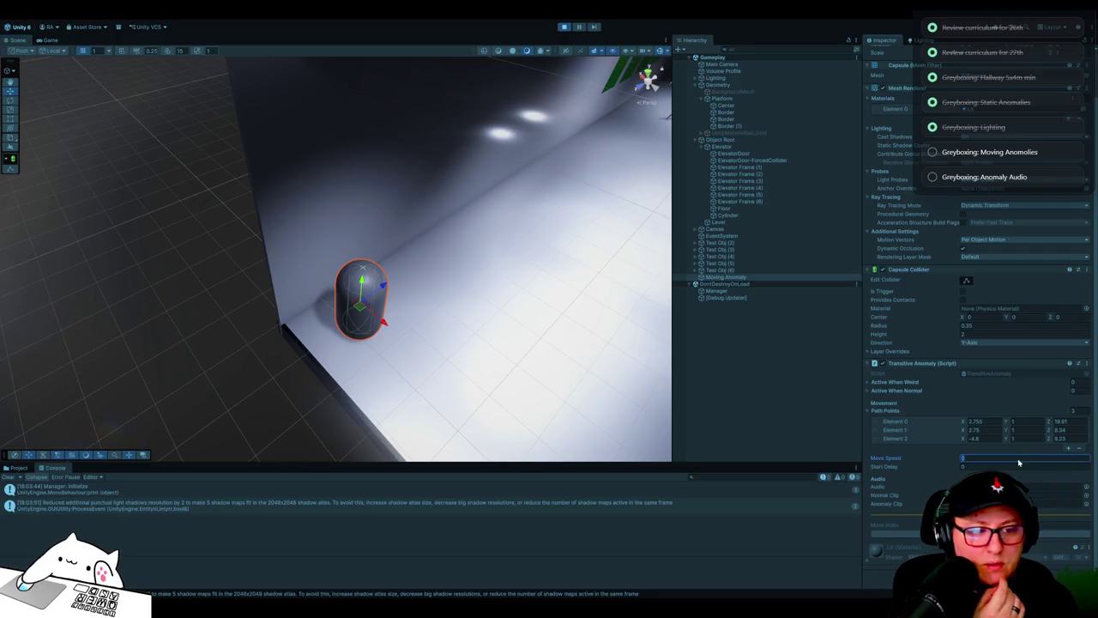
Step: Set Move Speed to 1 during the run, watch the capsule travel, then stop playing
type("1")
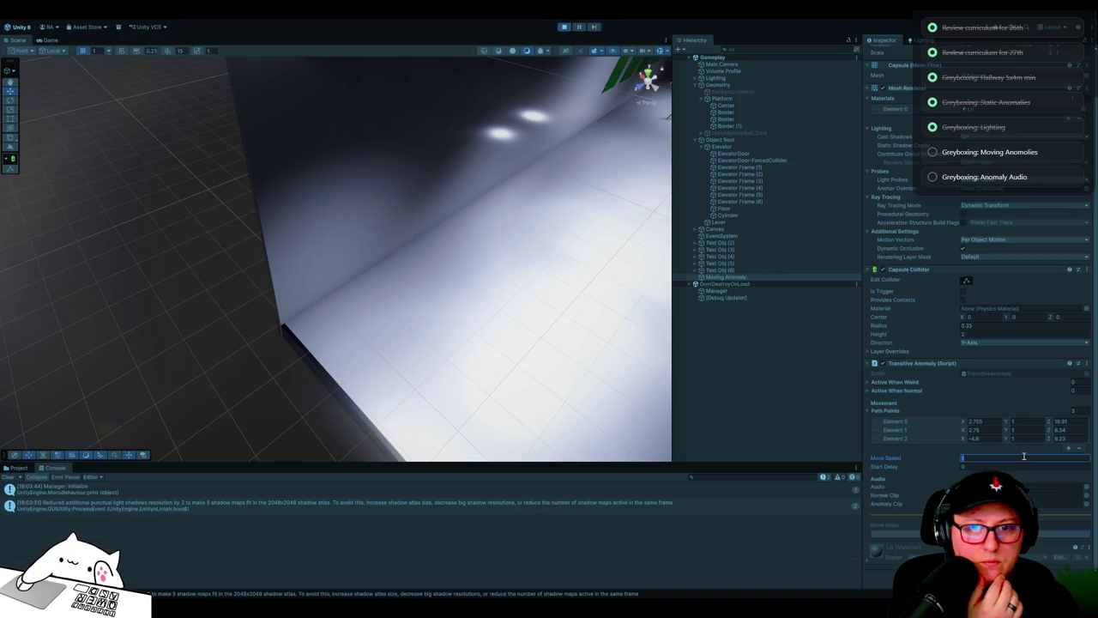
key("ctrl+p")
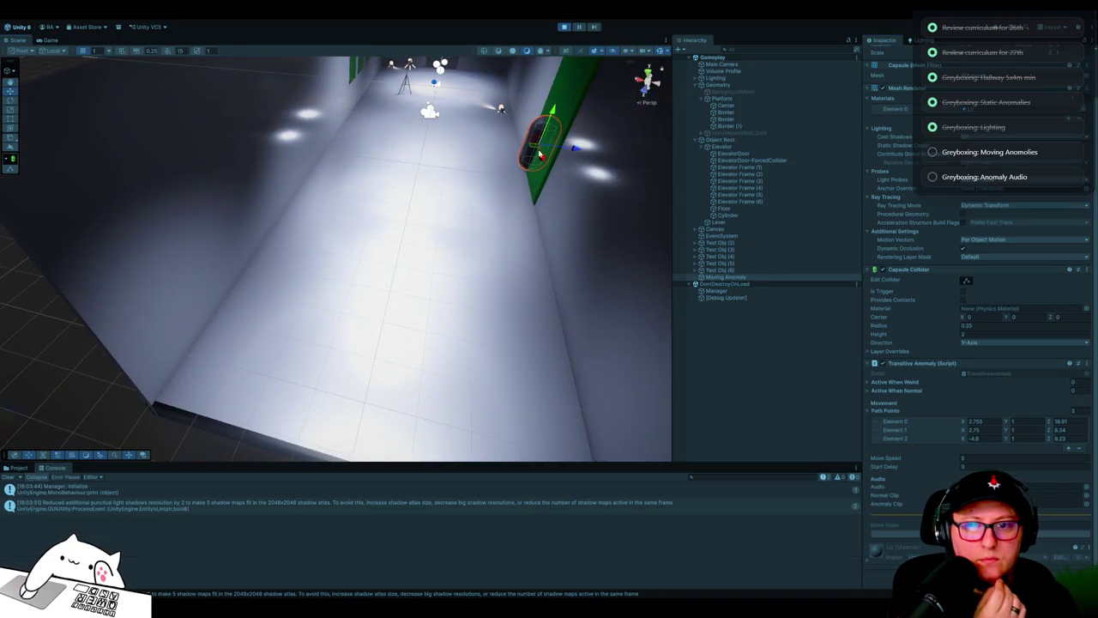
left_click(564, 28)
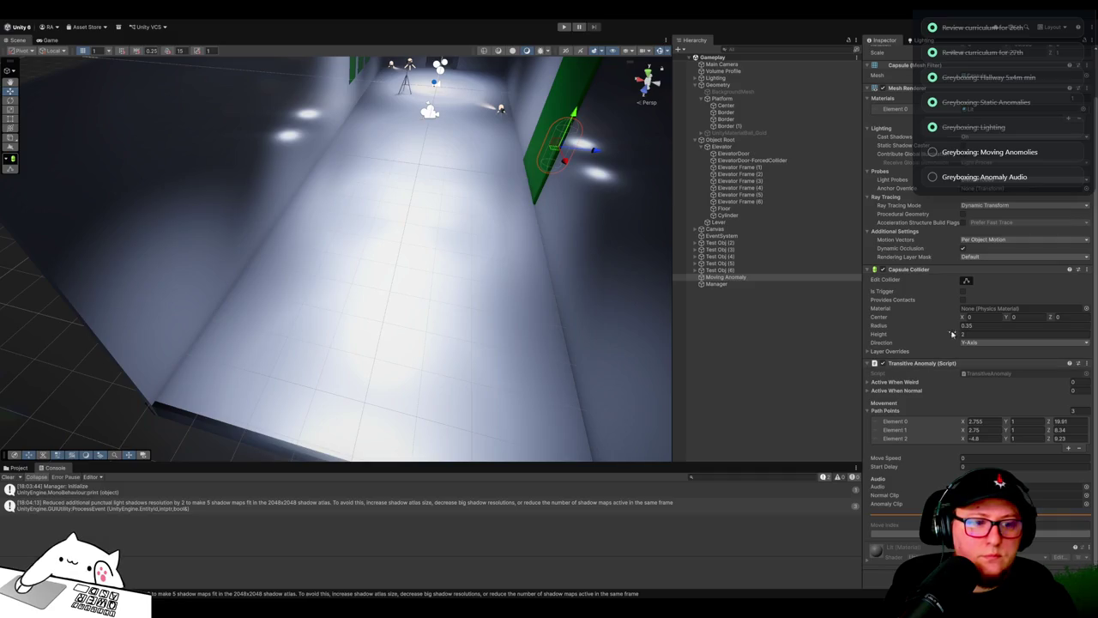
double_click(977, 375)
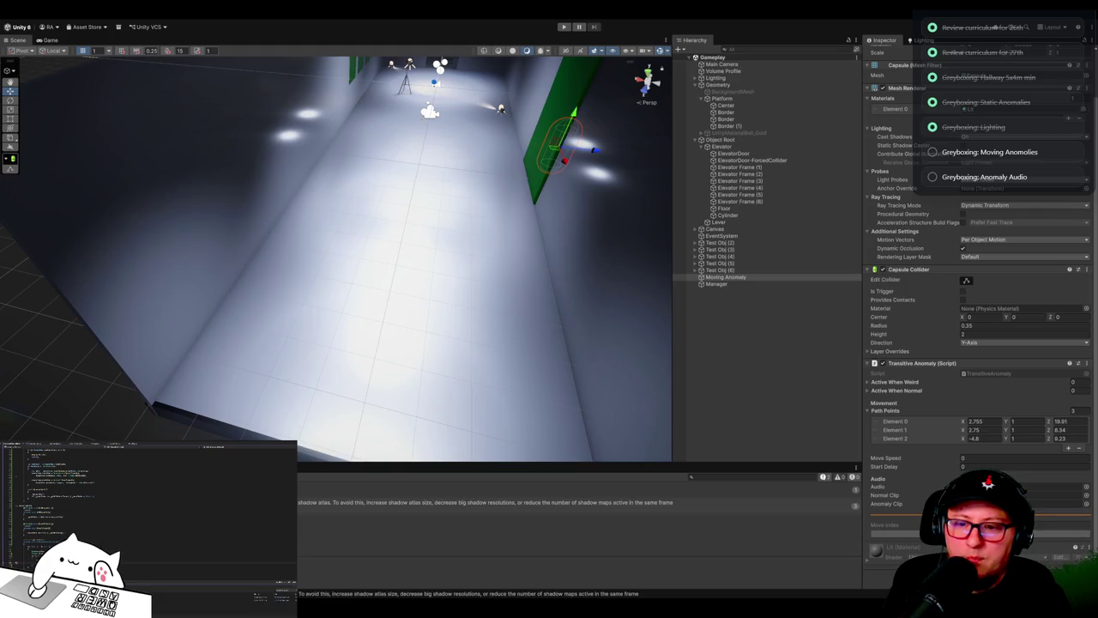
Step: Review variable usages in the TransitiveAnomaly script, return to the editor, and empty the Path Points list
left_click(55, 532)
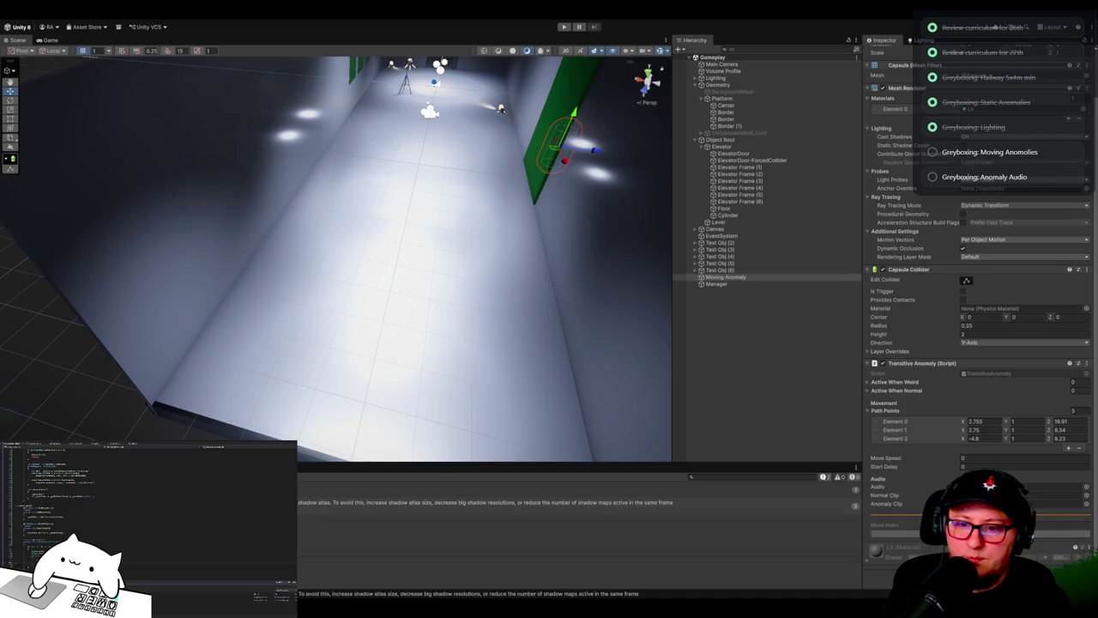
left_click(56, 495)
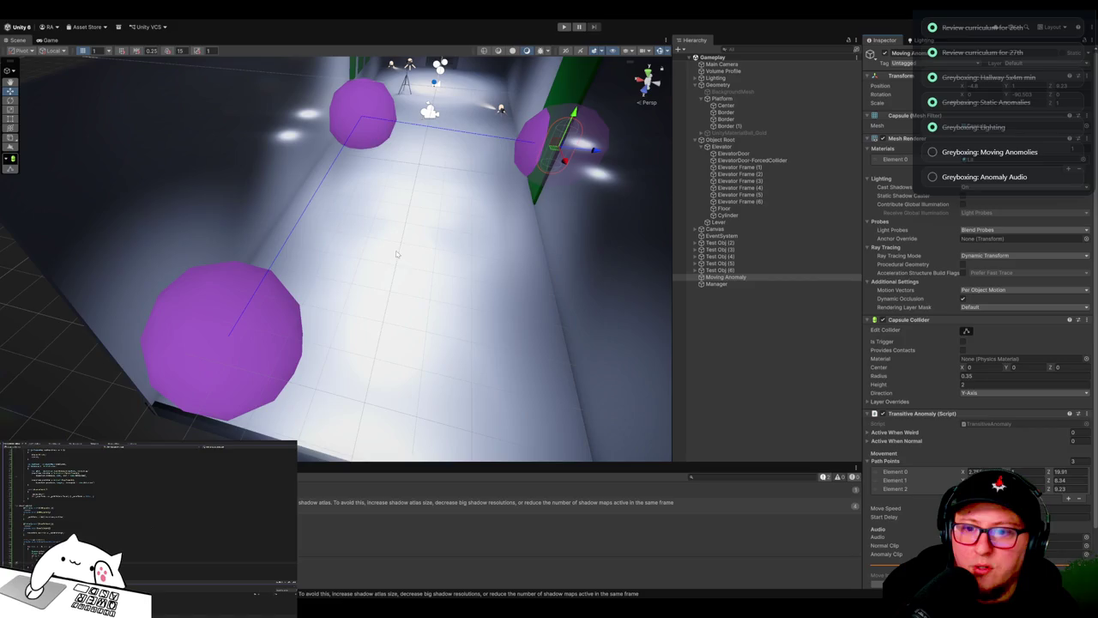
mouse_move(514, 354)
left_mouse_down()
mouse_move(501, 343)
mouse_move(412, 356)
left_mouse_up()
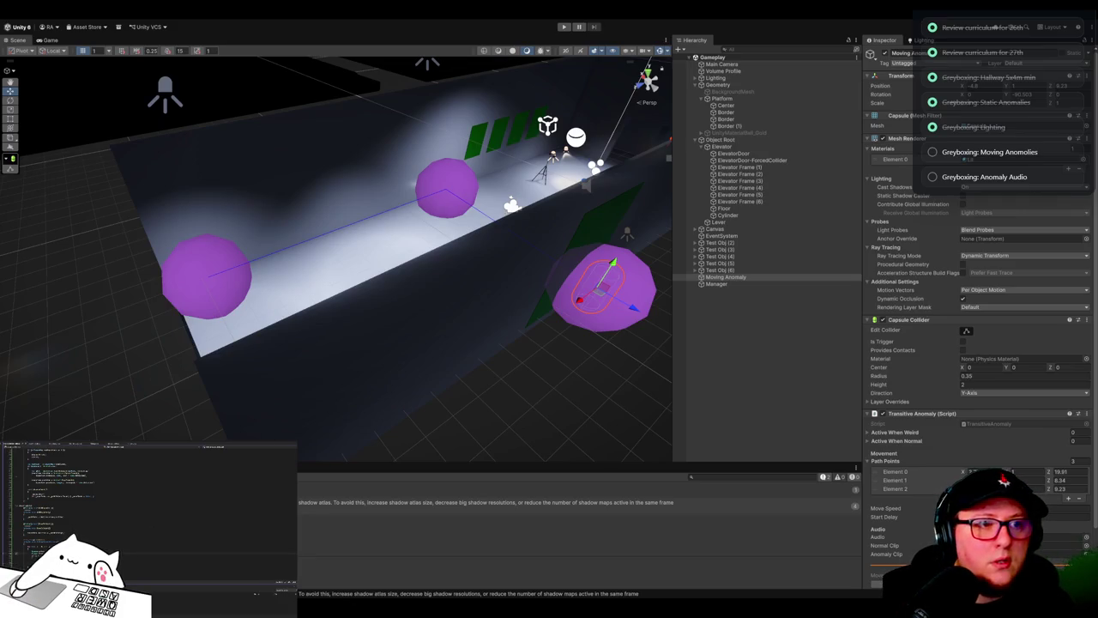
left_click(197, 475)
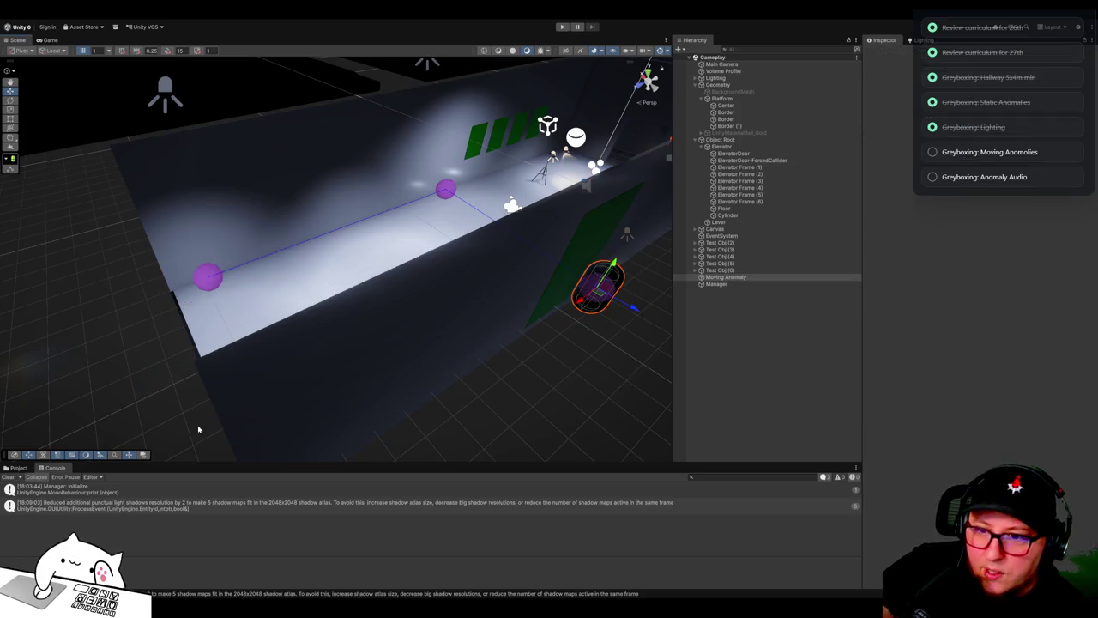
mouse_move(66, 374)
left_mouse_down()
mouse_move(197, 348)
mouse_move(238, 324)
mouse_move(327, 326)
mouse_move(232, 329)
mouse_move(270, 331)
left_mouse_up()
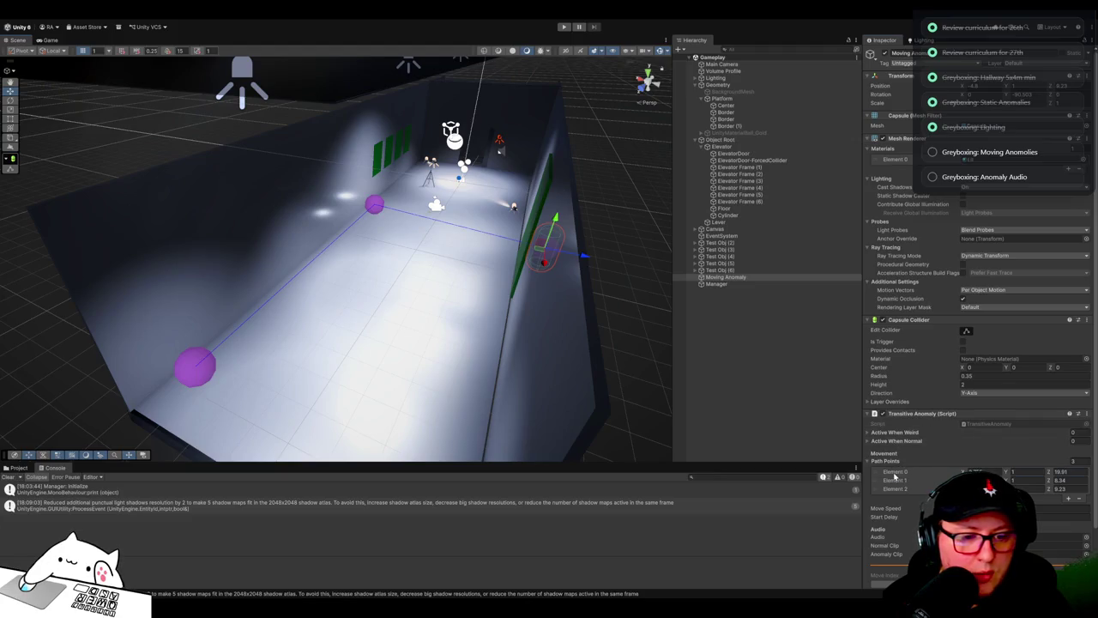
left_click(869, 474)
key("Delete")
key("Delete")
key("Delete")
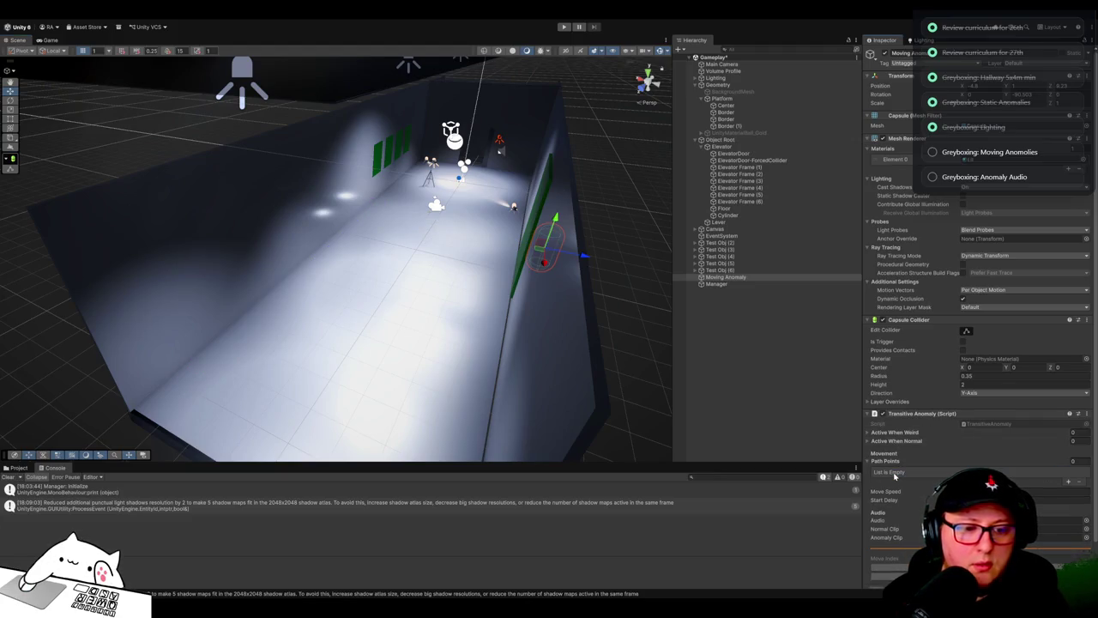
Step: Record ten path points by moving the capsule along a winding route from the corridor's lower-left end
mouse_move(539, 251)
left_mouse_down()
mouse_move(229, 387)
mouse_move(159, 389)
left_mouse_up()
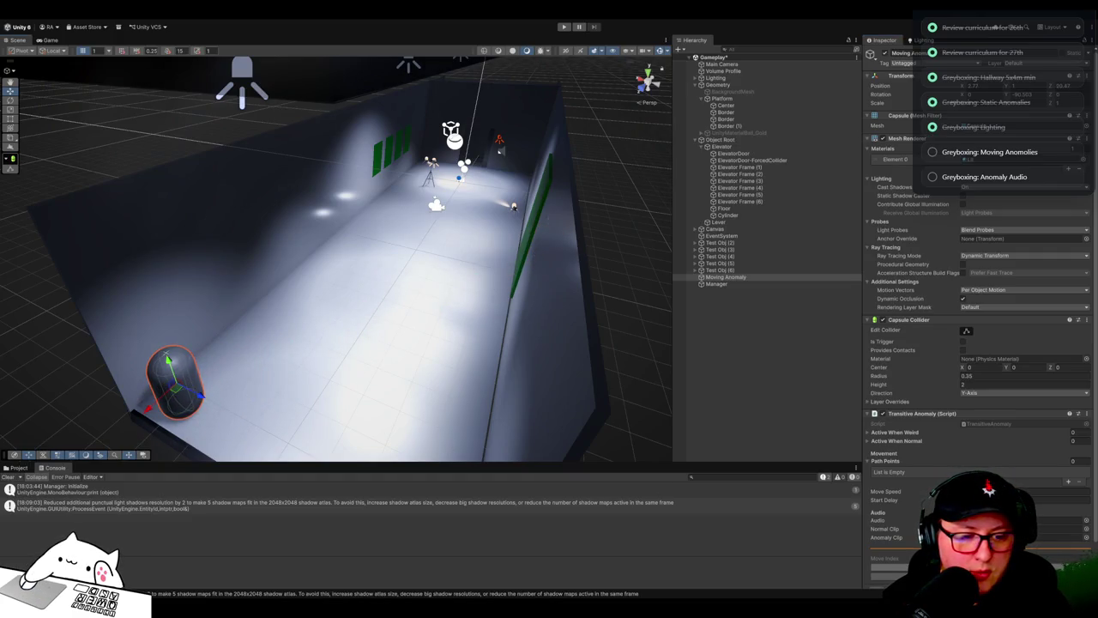
left_click(1068, 481)
mouse_move(151, 410)
left_mouse_down()
mouse_move(295, 274)
mouse_move(280, 287)
left_mouse_up()
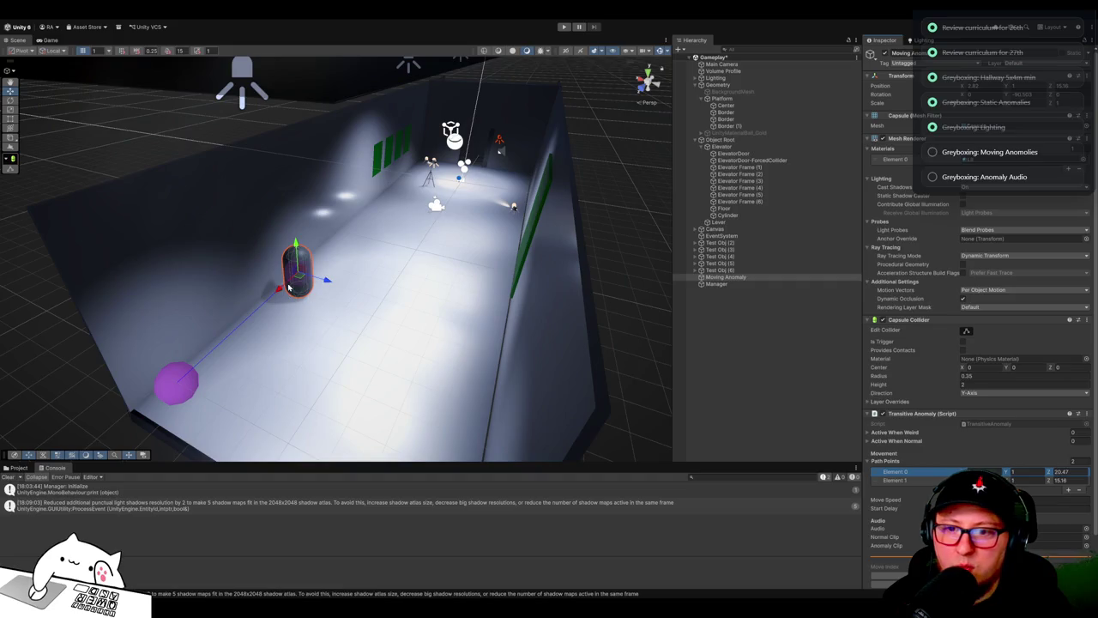
left_click_drag(301, 280, 341, 273)
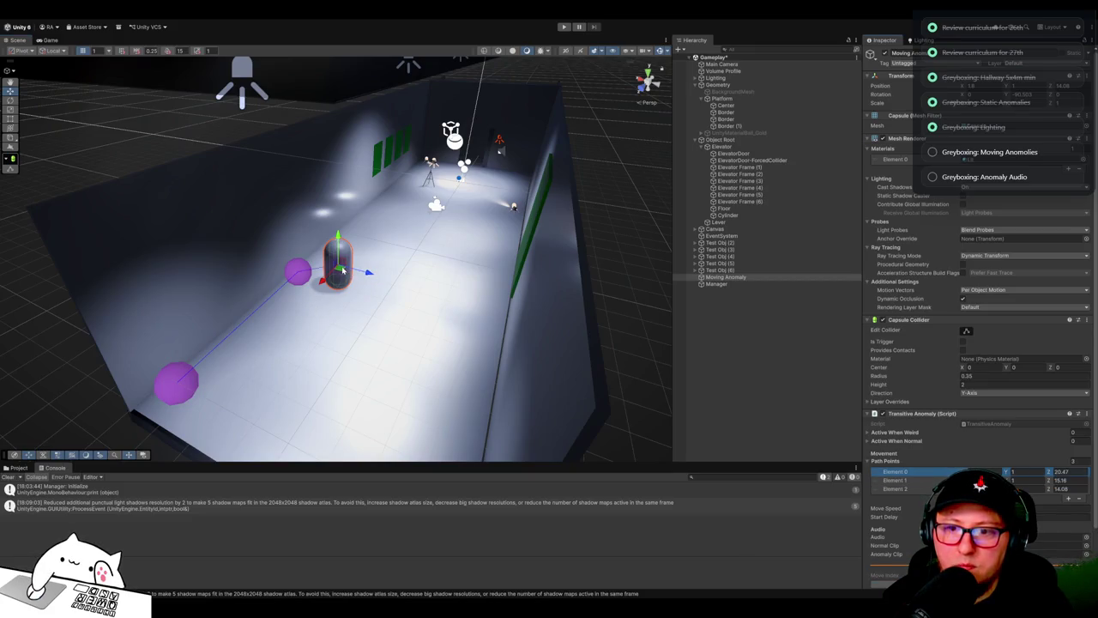
left_click_drag(371, 275, 397, 281)
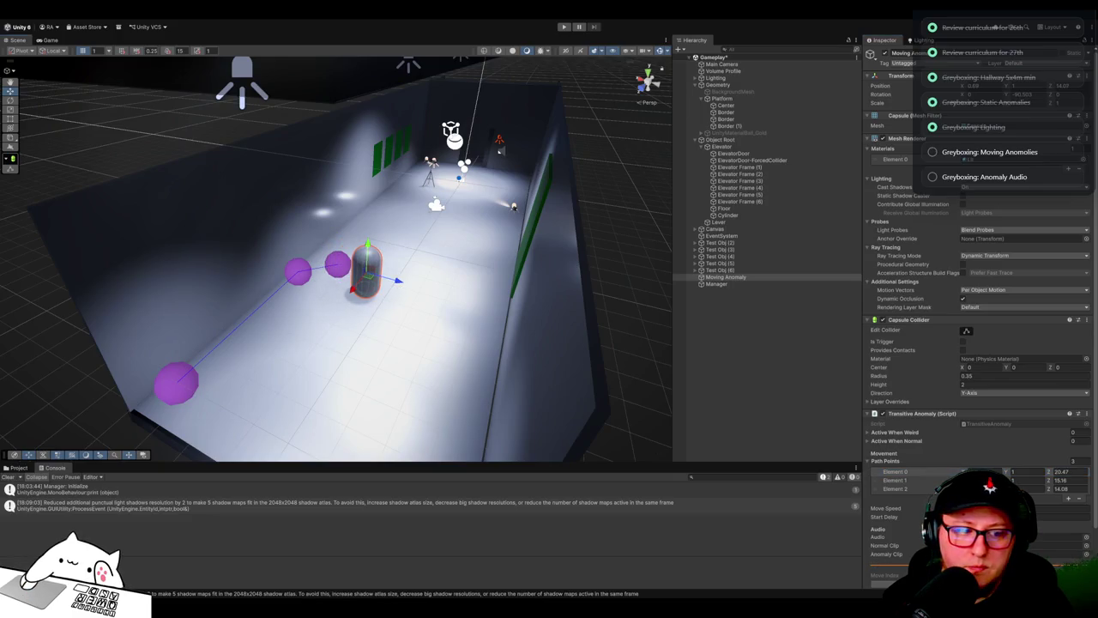
mouse_move(367, 276)
left_mouse_down()
mouse_move(548, 285)
mouse_move(549, 338)
mouse_move(704, 385)
left_mouse_up()
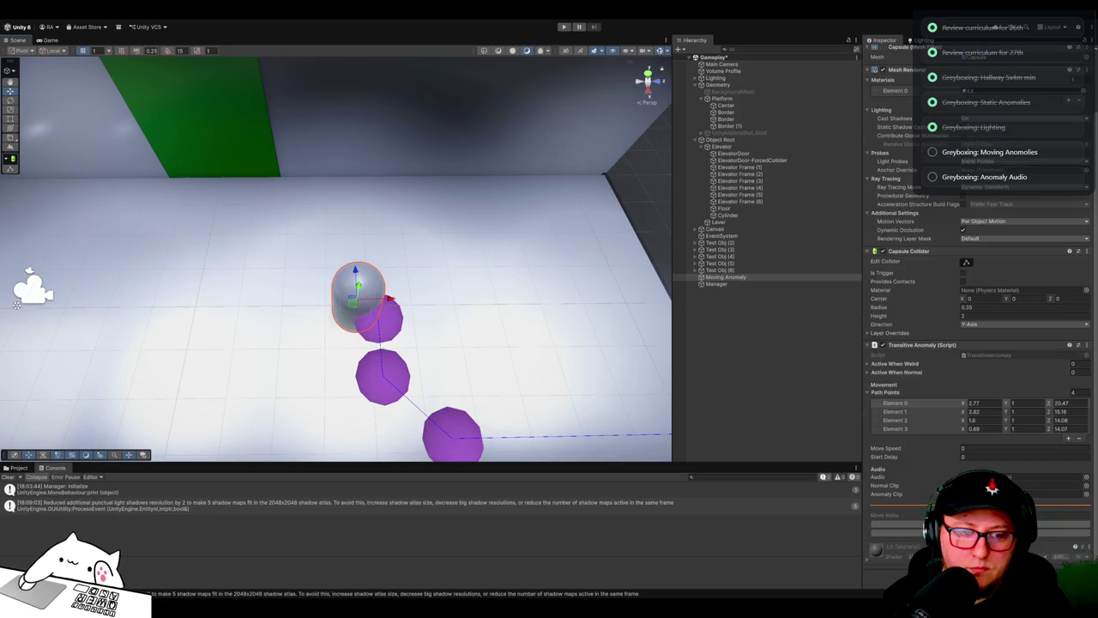
left_click_drag(354, 304, 183, 290)
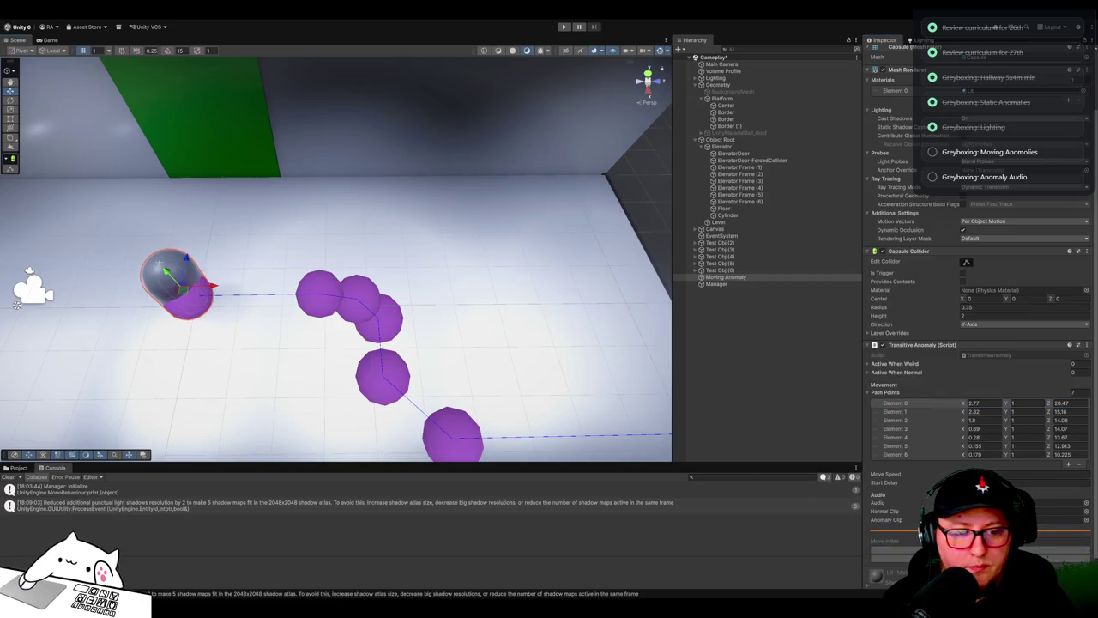
mouse_move(198, 296)
left_mouse_down()
mouse_move(192, 281)
mouse_move(170, 280)
mouse_move(166, 248)
mouse_move(212, 107)
mouse_move(212, 119)
left_mouse_up()
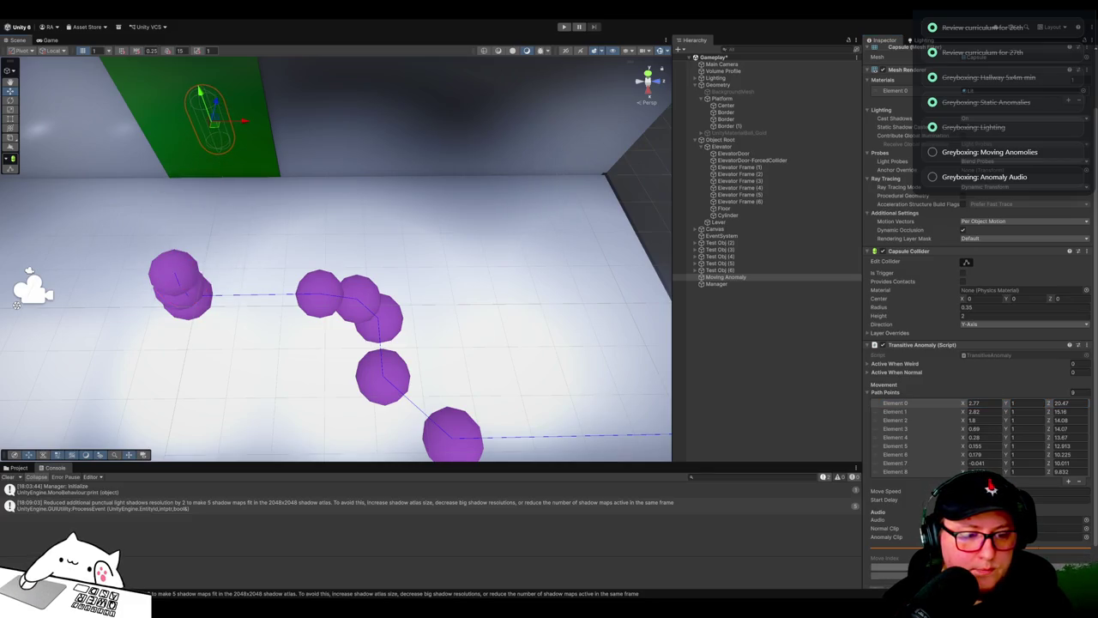
mouse_move(618, 292)
left_mouse_down()
mouse_move(547, 283)
mouse_move(574, 275)
left_mouse_up()
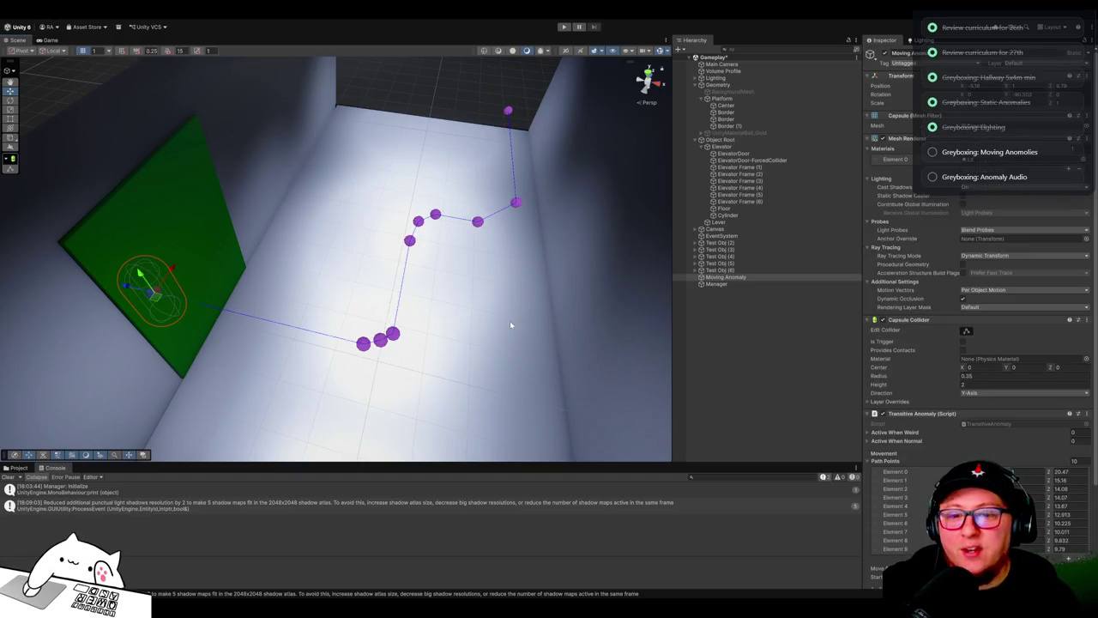
Step: Set Start Delay to 2 and Move Speed to 1.75, then enter Play mode
scroll(508, 359, "up", 2)
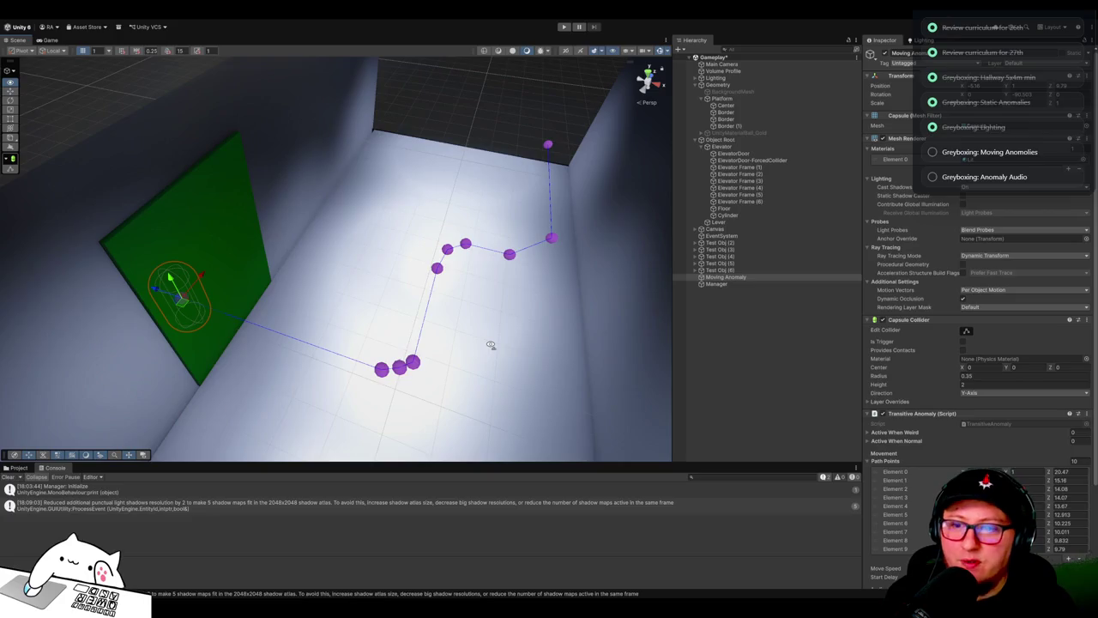
scroll(881, 384, "down", 4)
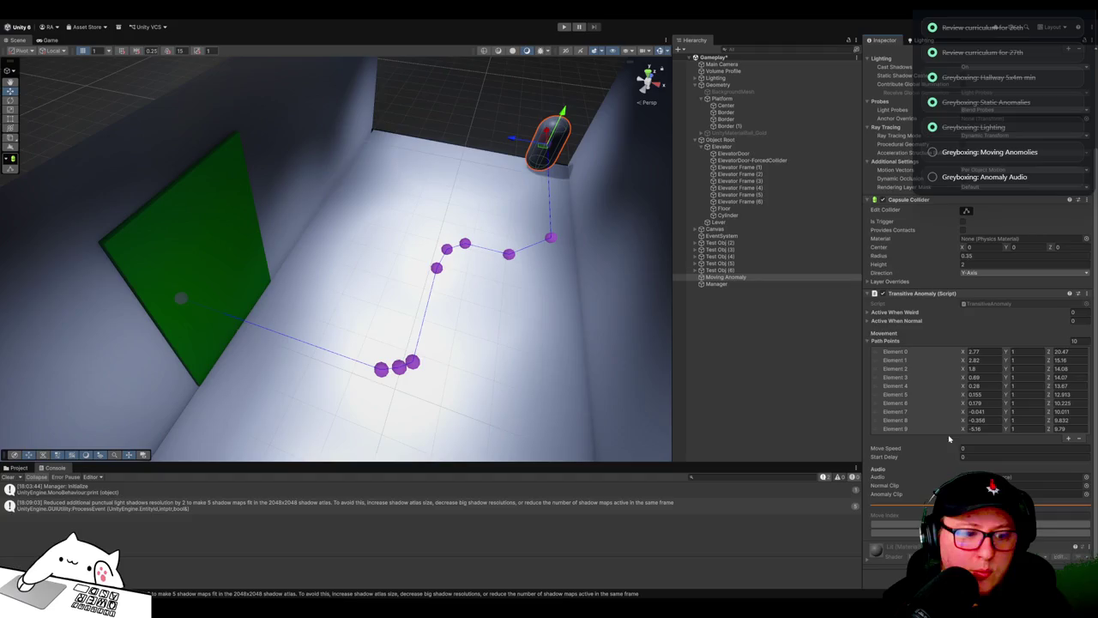
left_click(986, 456)
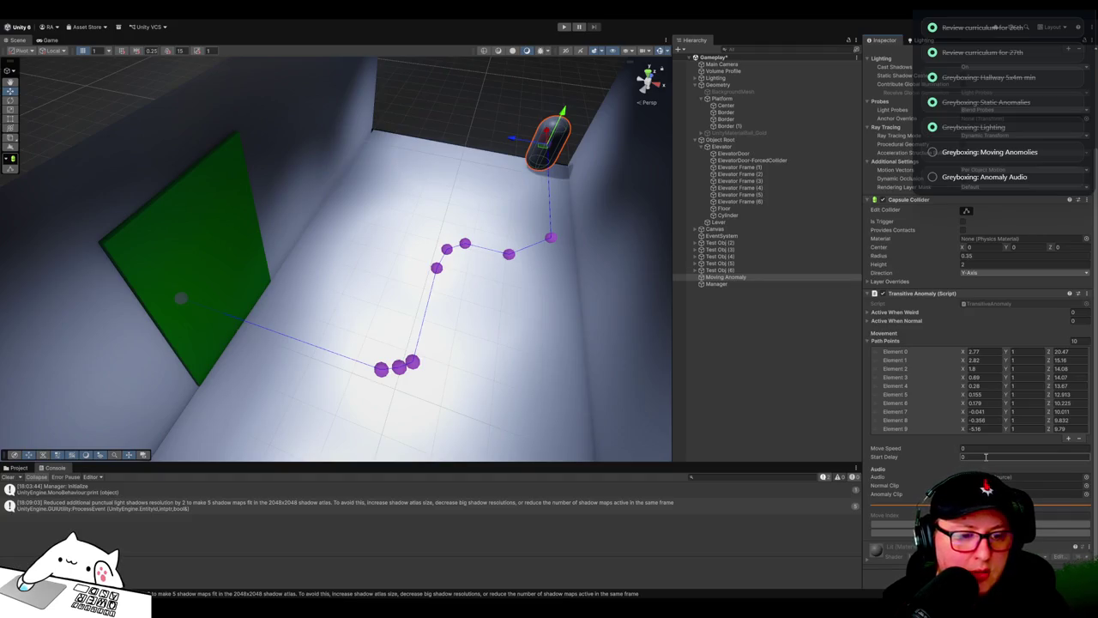
type("2")
left_click(1081, 447)
type("1.75")
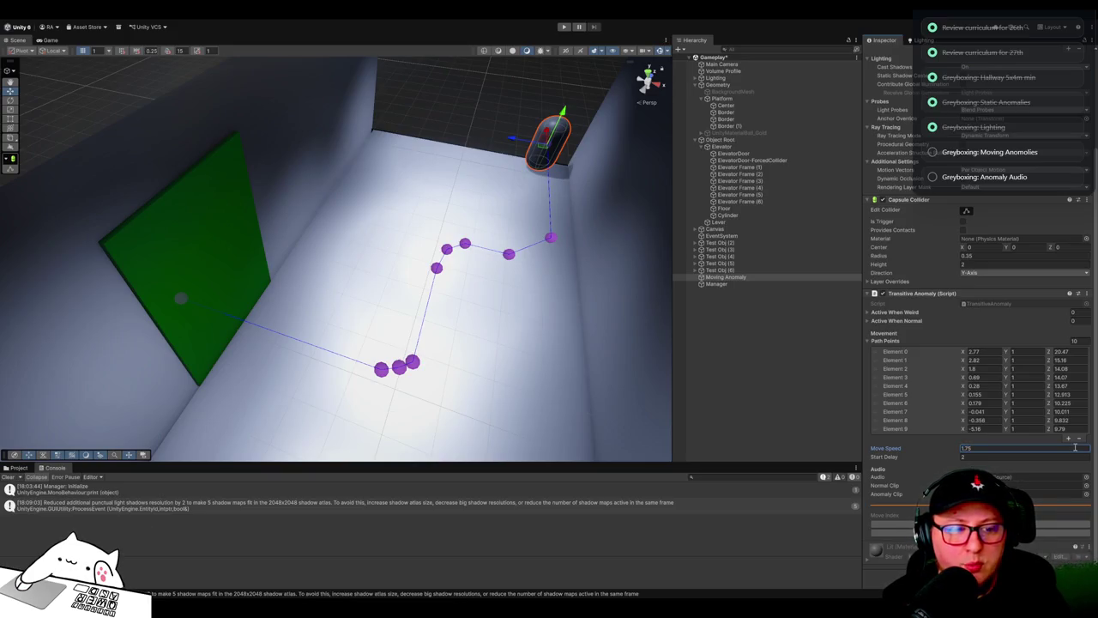
left_click(564, 28)
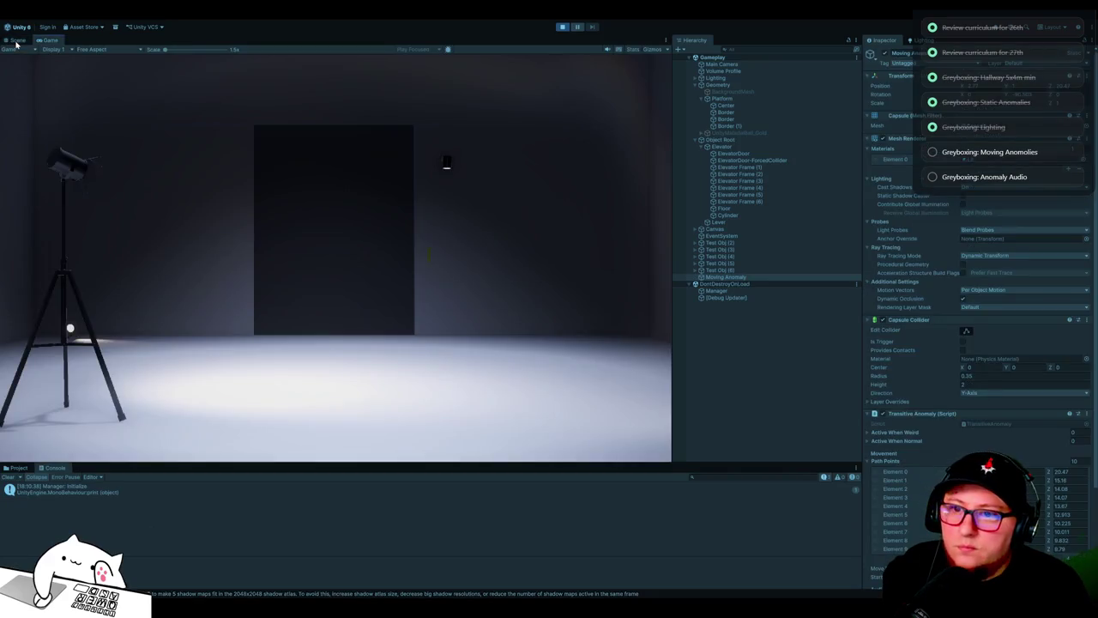
Step: Watch the Moving Anomaly capsule travel its ten-point path in the Scene view, then exit play mode
left_click(16, 41)
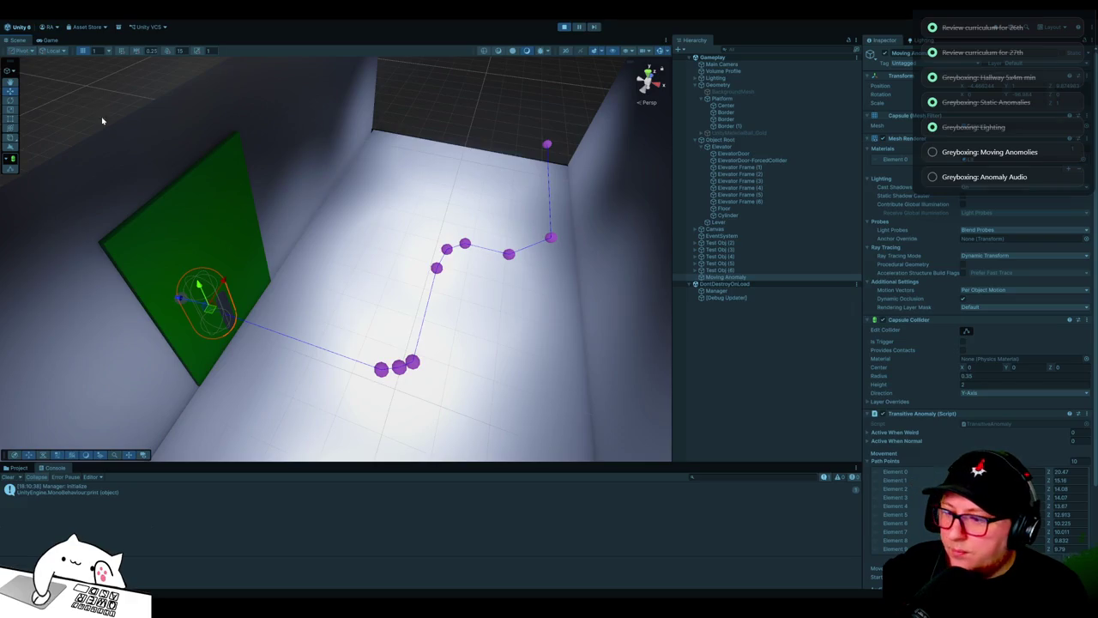
left_click(568, 27)
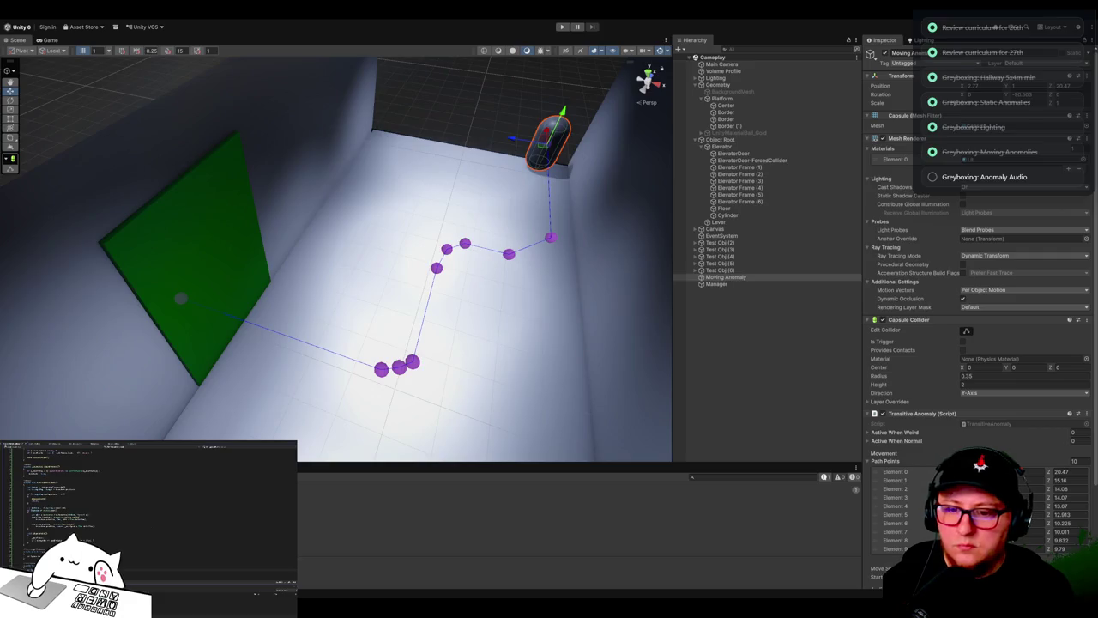
key("ctrl+r")
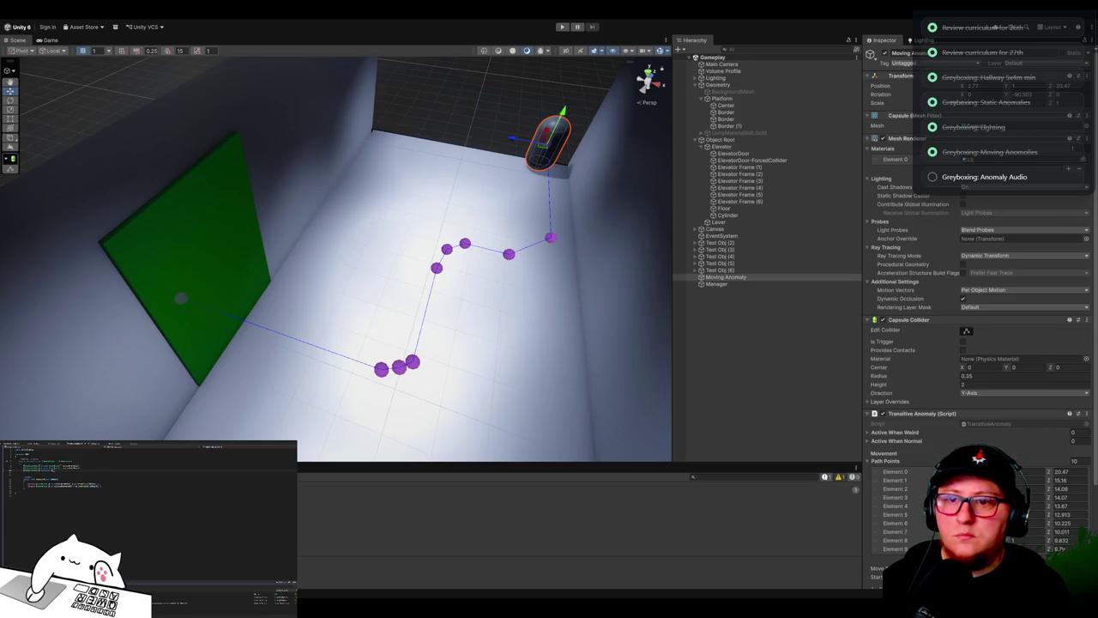
Step: Add a public bool isWeird field to the TransitiveAnomaly script, then push Element 8's Z value up
key("ctrl+d")
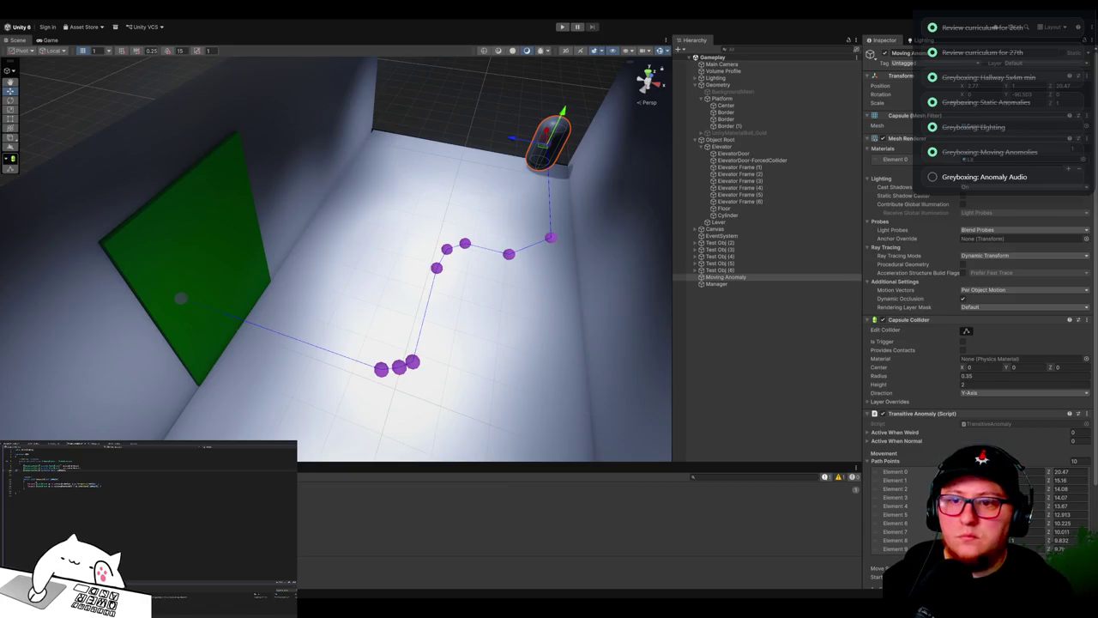
key("ctrl+d")
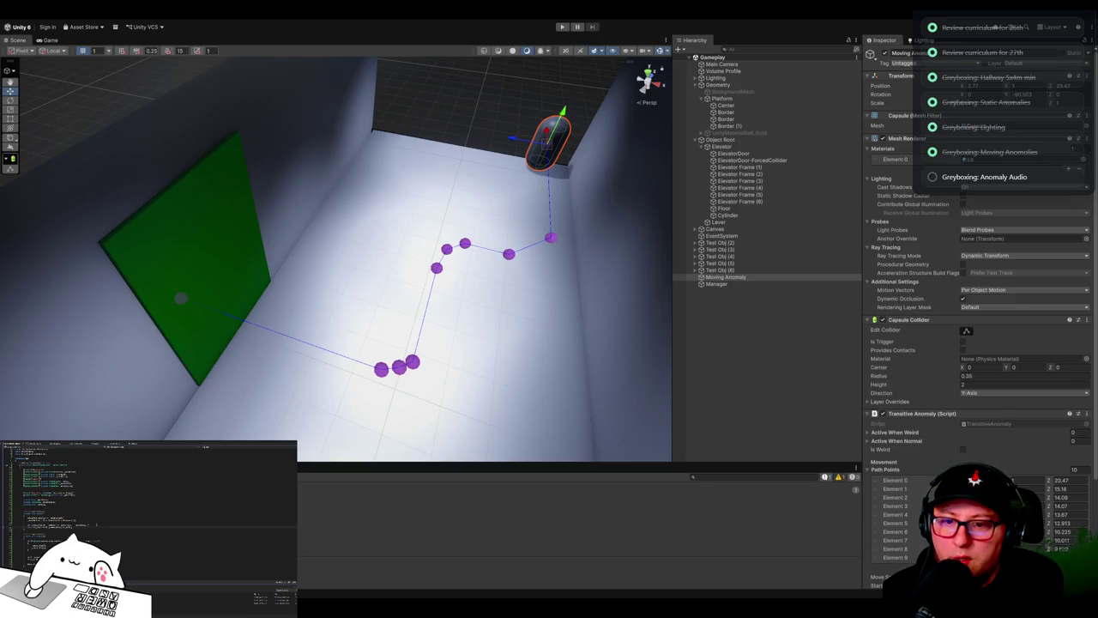
left_click_drag(1048, 548, 1064, 548)
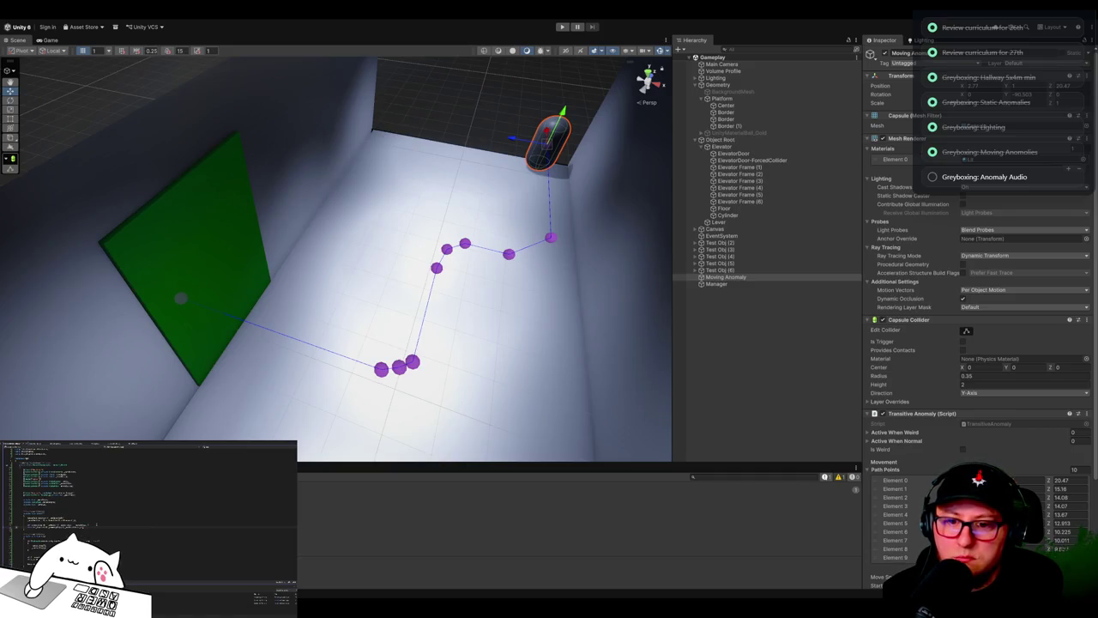
Step: Bring path point Element 8's Z back down to about 9.832, then orbit to a low capsule view
left_click_drag(1064, 548, 1057, 548)
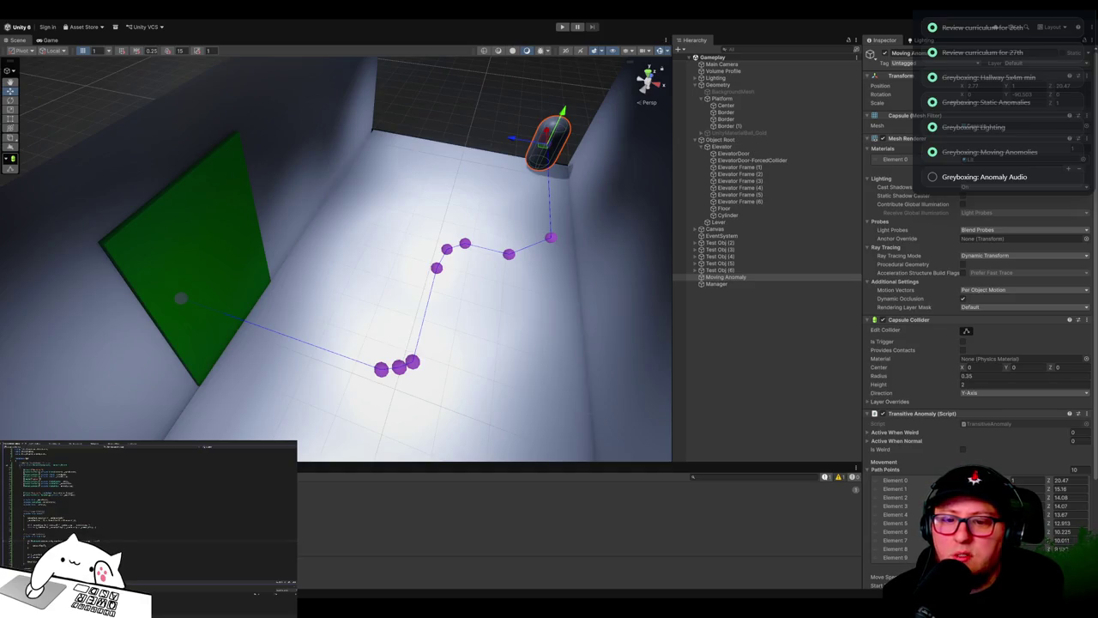
type("7")
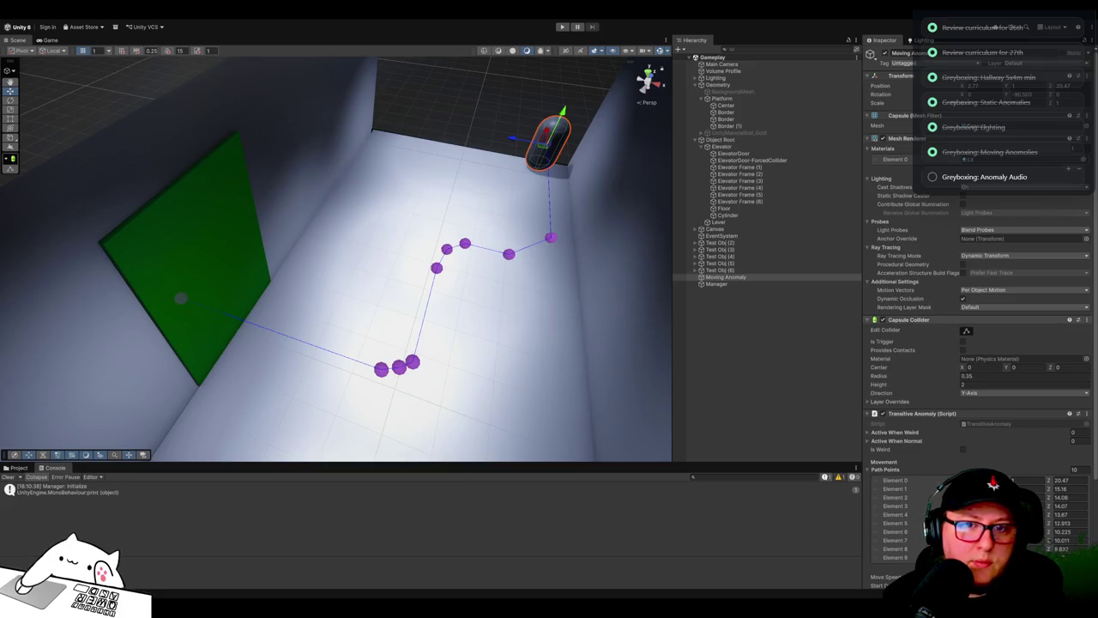
mouse_move(634, 171)
left_mouse_down()
mouse_move(601, 197)
mouse_move(665, 218)
left_mouse_up()
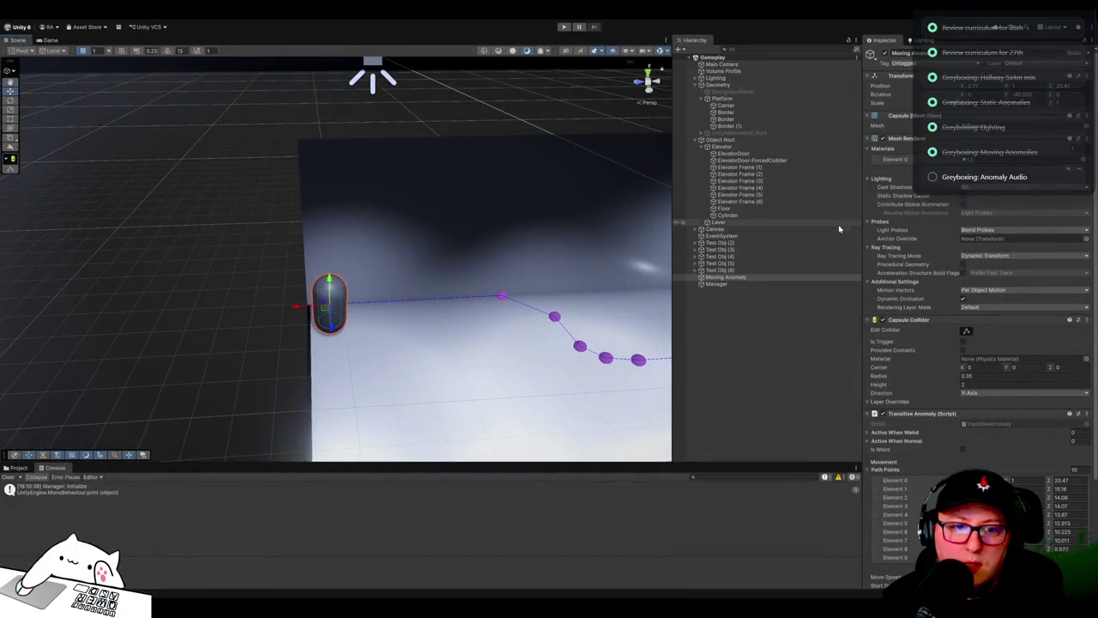
Step: Scroll the Inspector down to the Moving Anomaly's new Audio fields and Sphere Collider
scroll(939, 333, "down", 5)
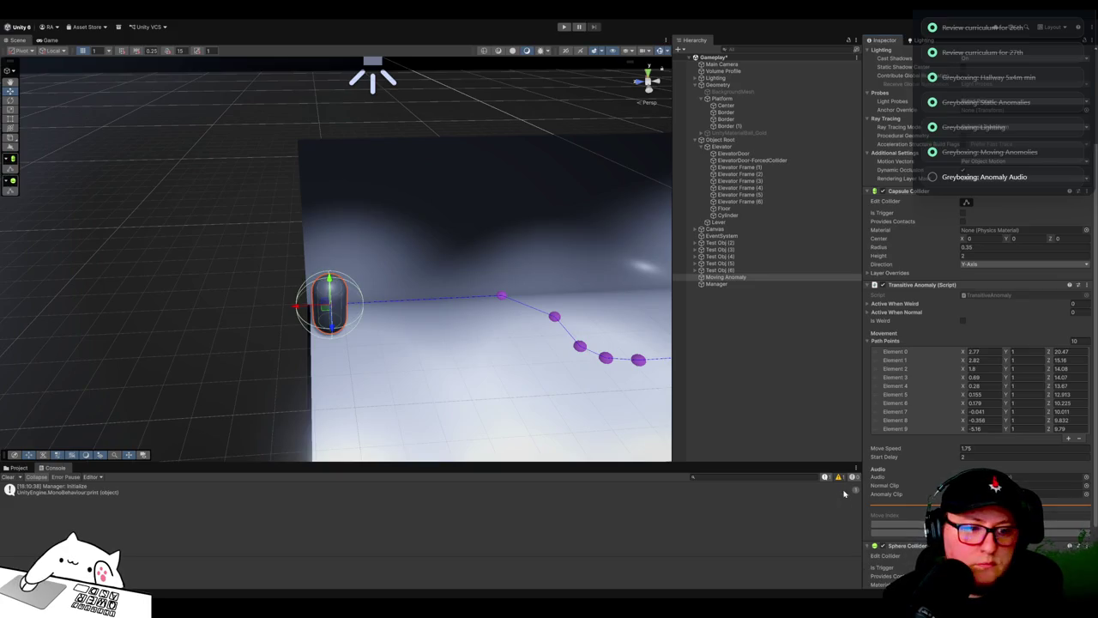
scroll(924, 496, "down", 3)
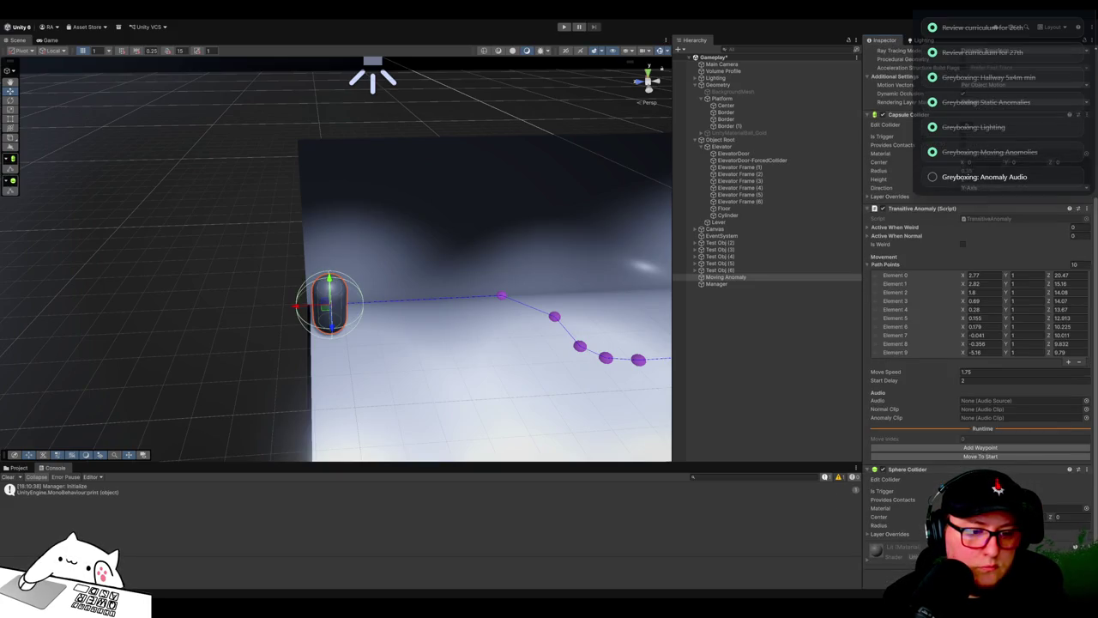
Step: Widen the Sphere Collider radius well past the capsule and tick Is Trigger
left_click_drag(912, 528, 940, 529)
left_click(882, 491)
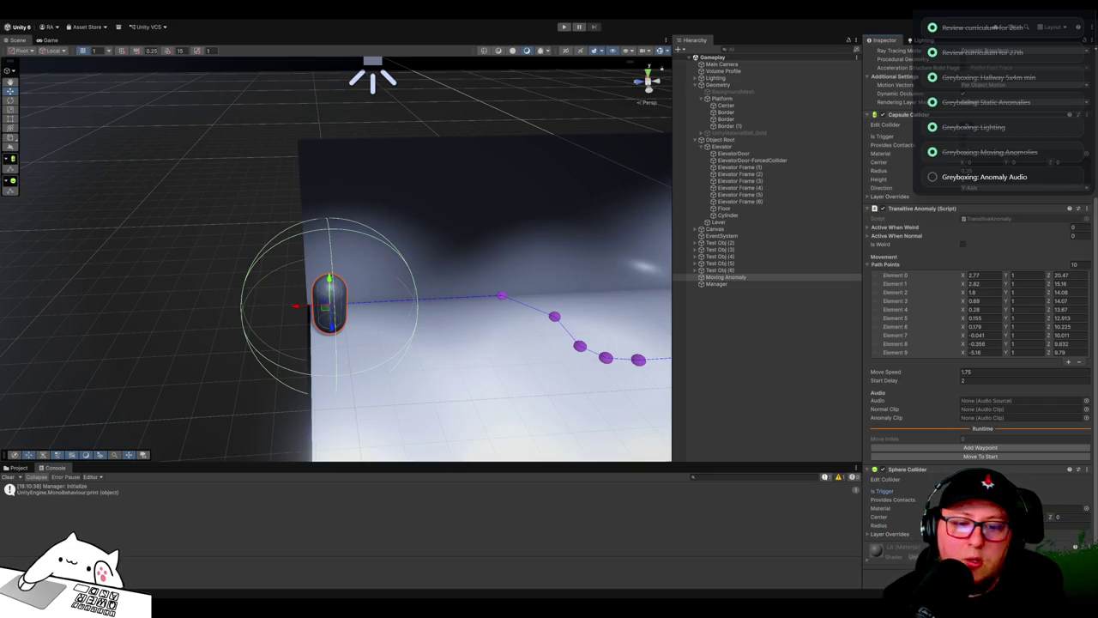
left_click_drag(495, 370, 856, 321)
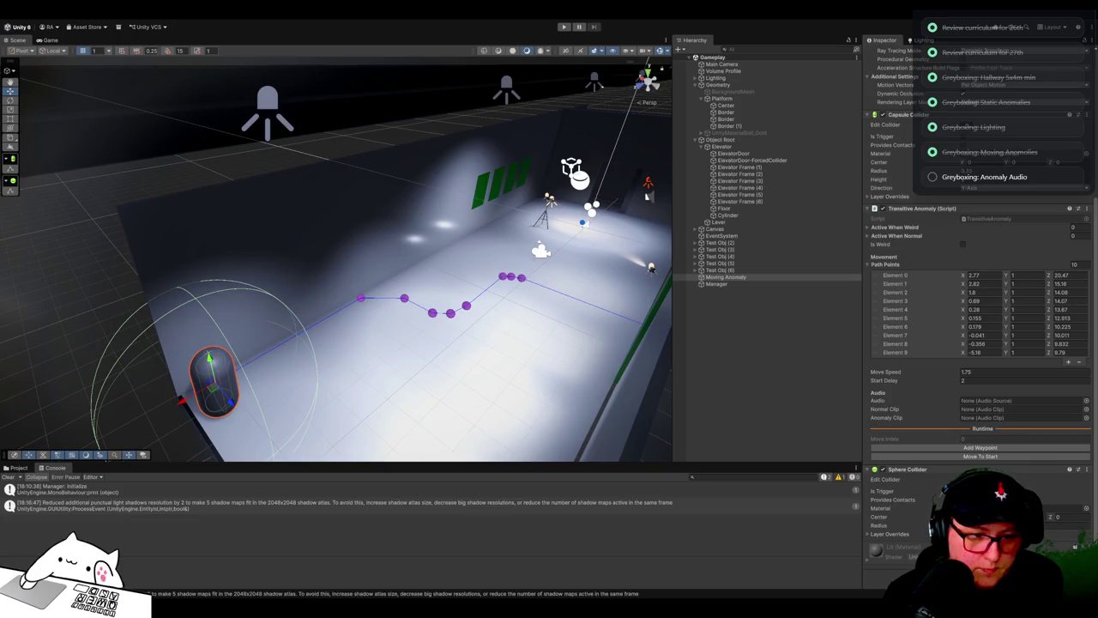
Step: Scroll the Inspector down to review the Moving Anomaly's Audio Source component
scroll(978, 291, "down", 5)
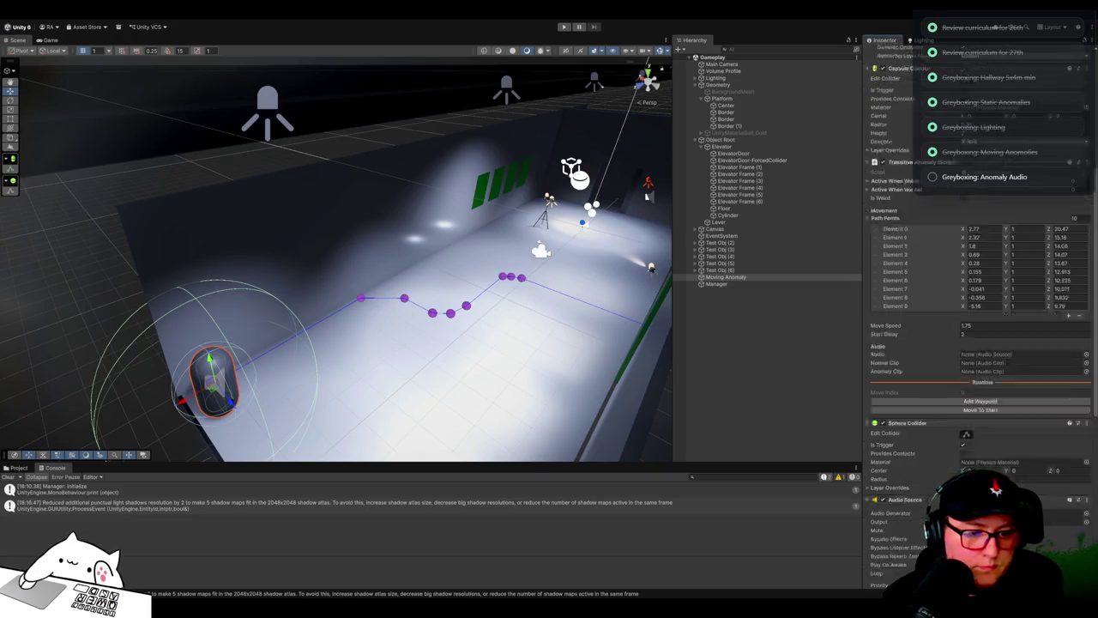
scroll(978, 343, "down", 2)
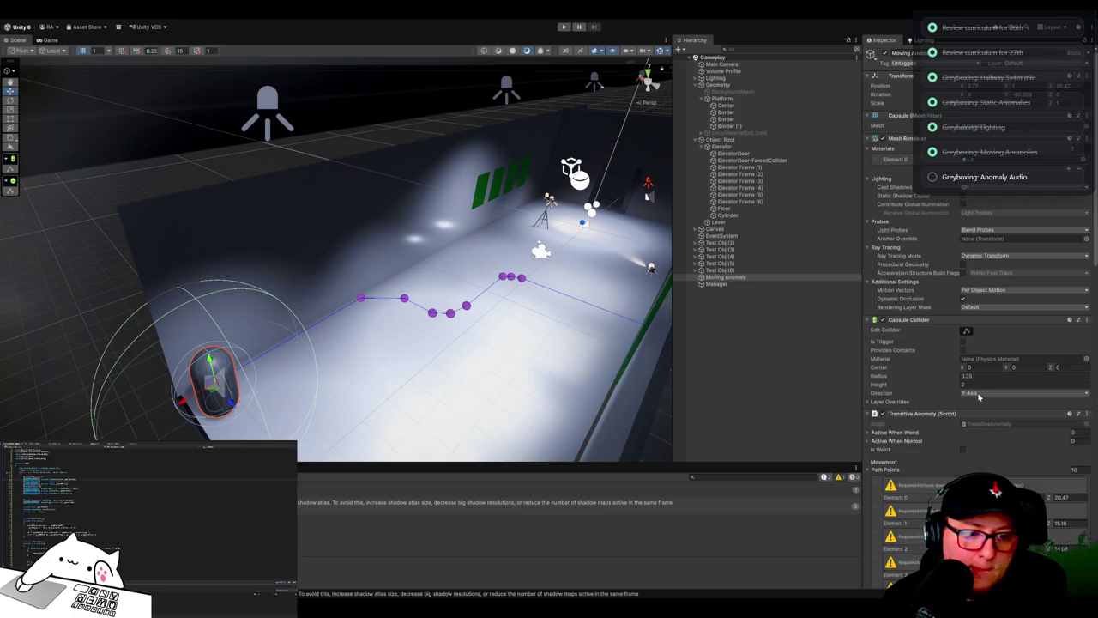
Step: Assign the capsule's own Audio Source component to the Transitive Anomaly's Audio field
scroll(978, 395, "down", 5)
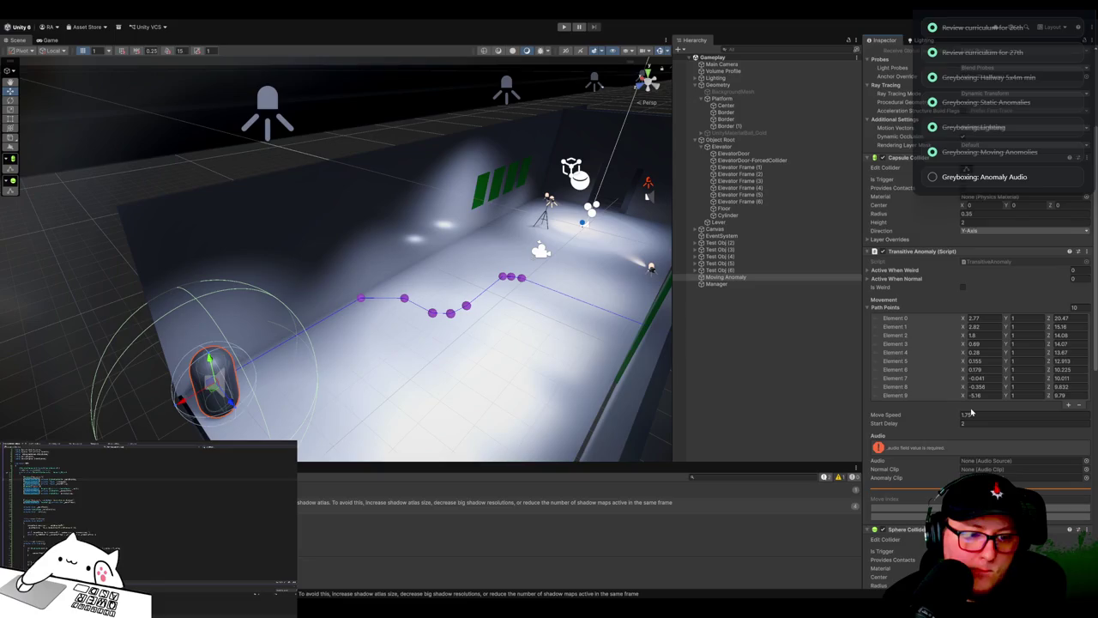
scroll(971, 412, "down", 2)
scroll(971, 413, "down", 4)
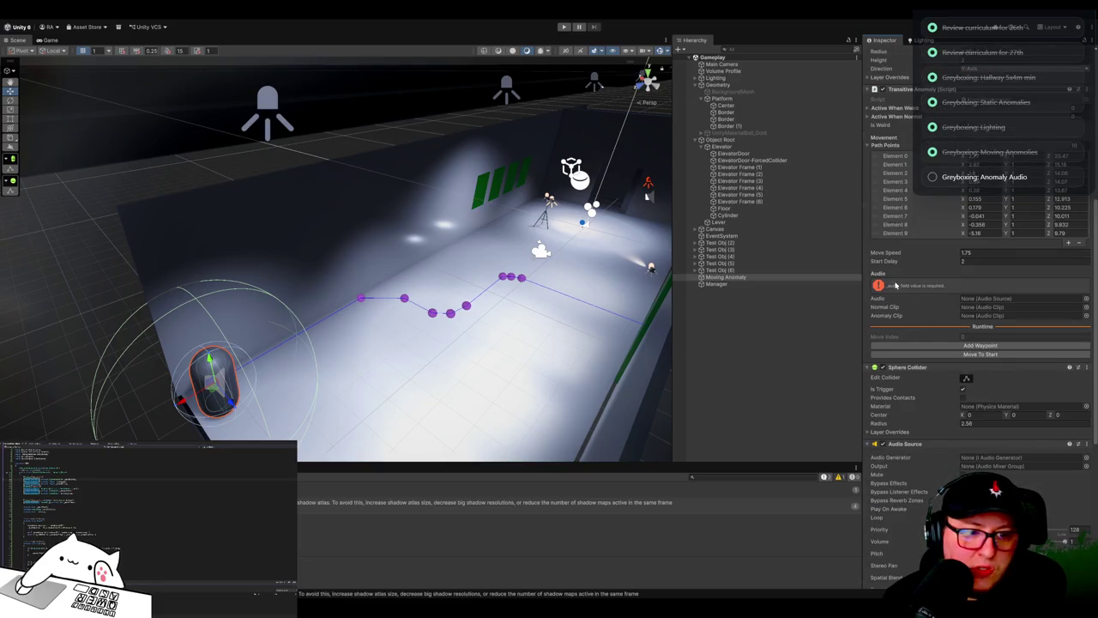
mouse_move(900, 443)
left_mouse_down()
mouse_move(1004, 297)
mouse_move(991, 302)
left_mouse_up()
scroll(936, 429, "down", 4)
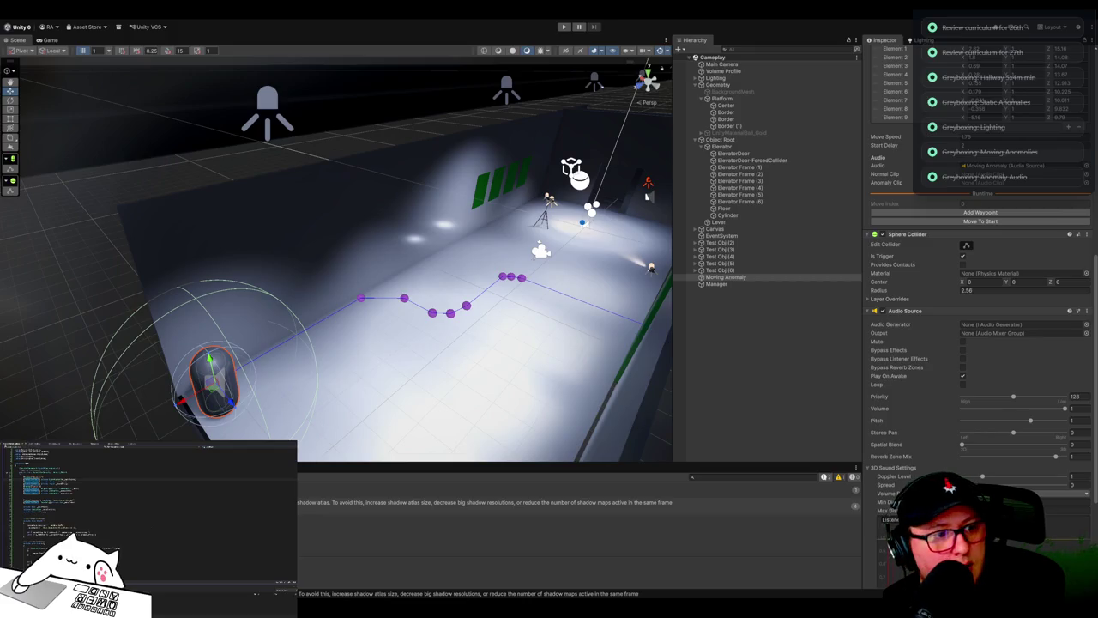
Step: Fly the Scene camera in close to the Moving Anomaly capsule against the wall
mouse_move(532, 292)
left_mouse_down()
mouse_move(594, 273)
mouse_move(528, 297)
mouse_move(505, 278)
mouse_move(438, 291)
mouse_move(534, 284)
mouse_move(472, 251)
mouse_move(605, 237)
mouse_move(549, 264)
mouse_move(443, 223)
mouse_move(226, 263)
mouse_move(167, 245)
left_mouse_up()
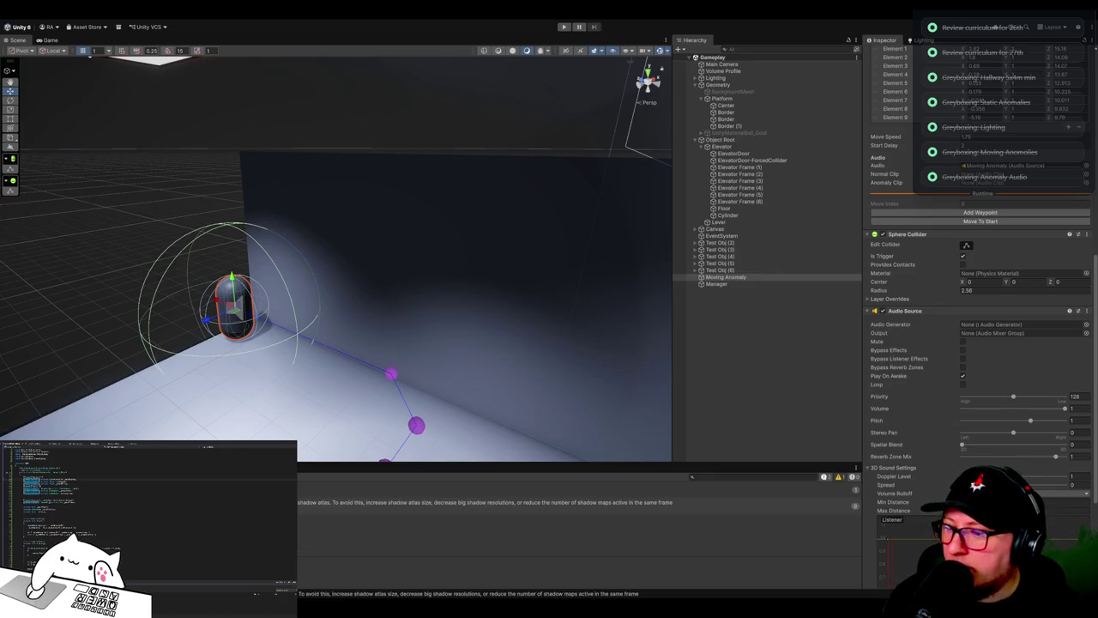
Step: Orbit around the Moving Anomaly so its purple ten-point waypoint path shows along the corridor
mouse_move(403, 257)
left_mouse_down()
mouse_move(554, 237)
mouse_move(589, 256)
mouse_move(662, 257)
left_mouse_up()
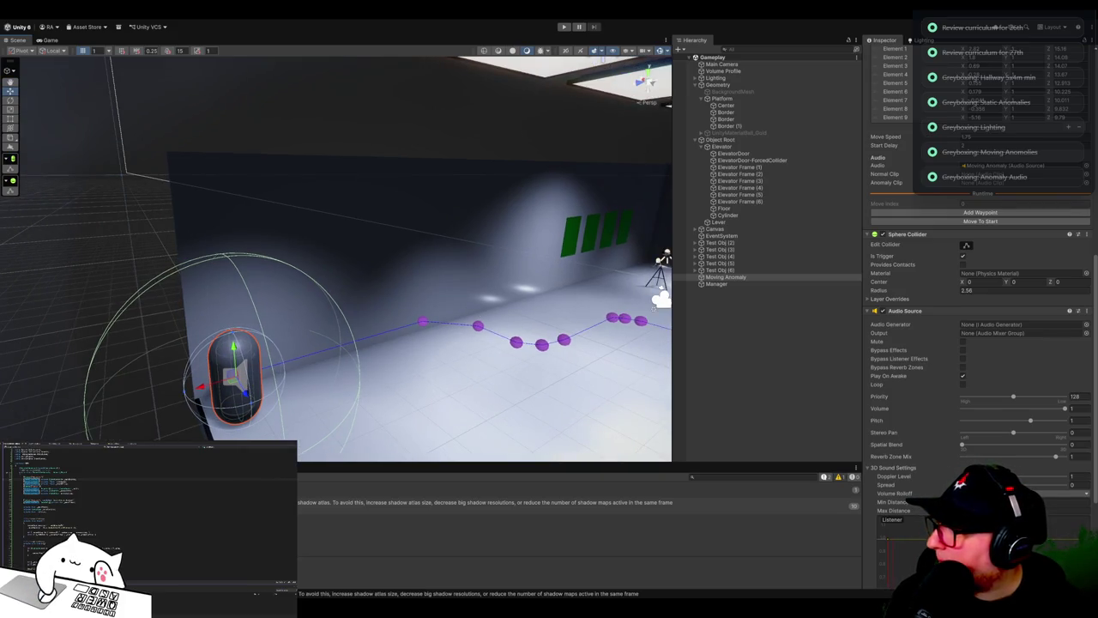
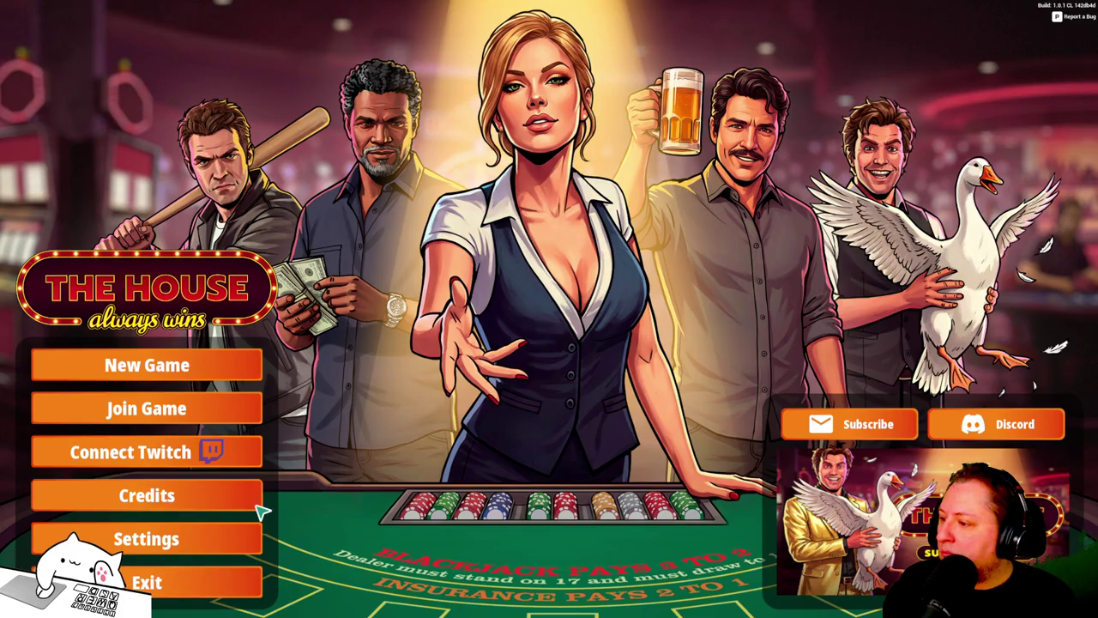
Step: Go from the main menu to Settings and switch to the Graphics tab
left_click(133, 554)
left_click(768, 298)
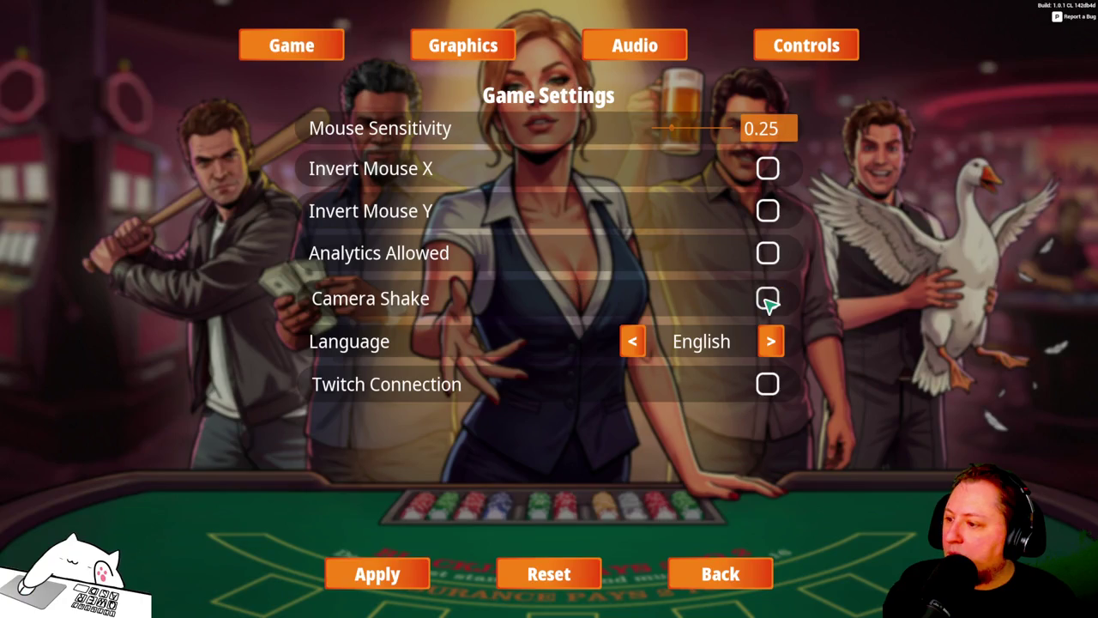
key("e")
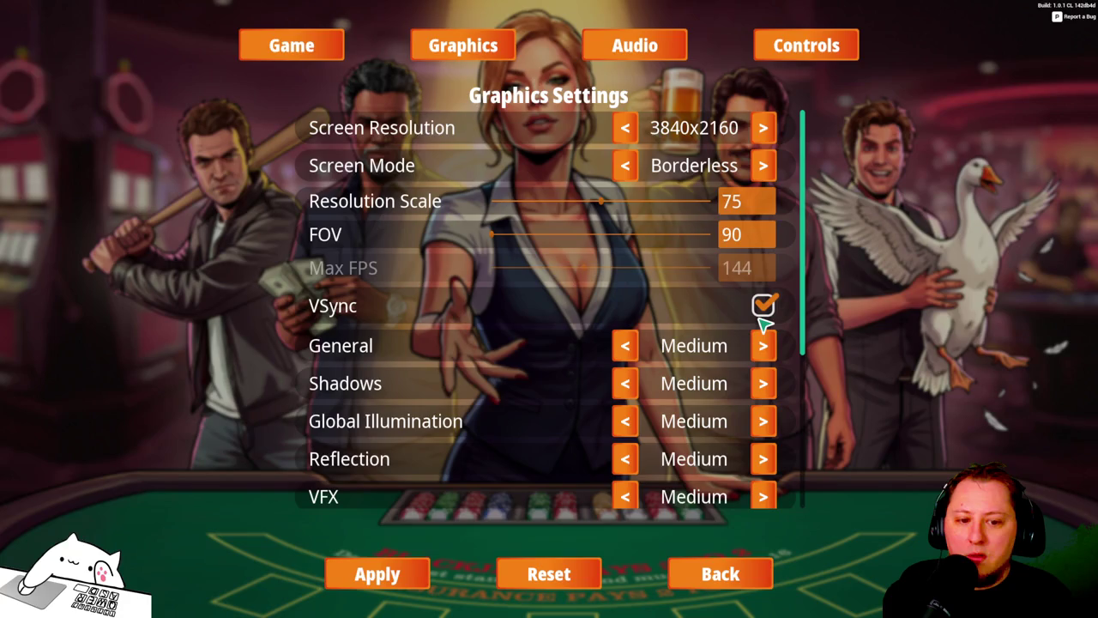
Step: Set Screen Mode to Windowed and apply it; the game window disappears to black
key("alt+Return")
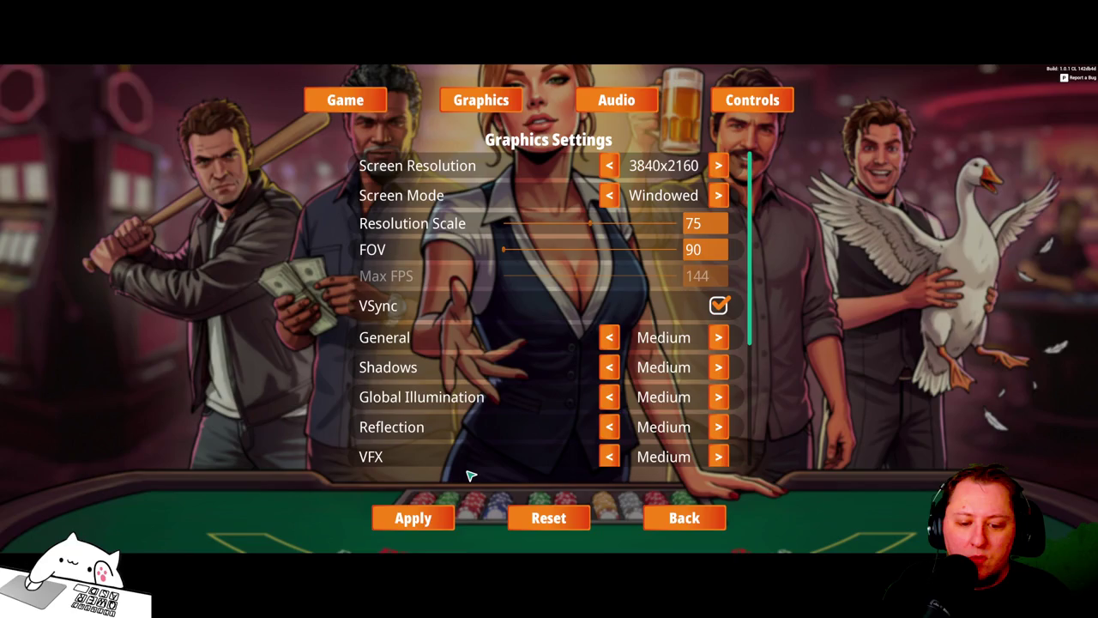
left_click(413, 517)
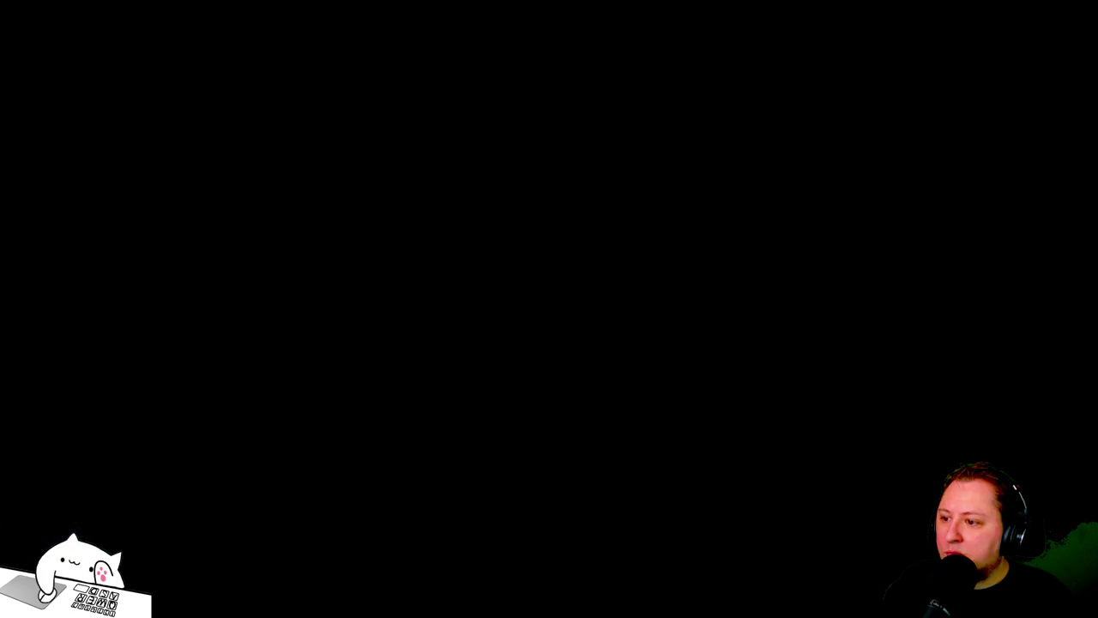